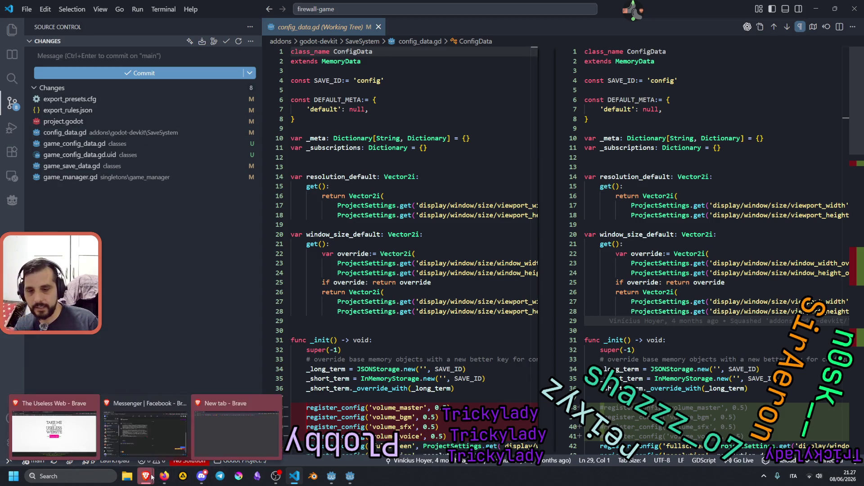
Leave the config_data.gd diff in VS Code and bring the Godot editor back to the front.
click(327, 480)
mouse_move(249, 201)
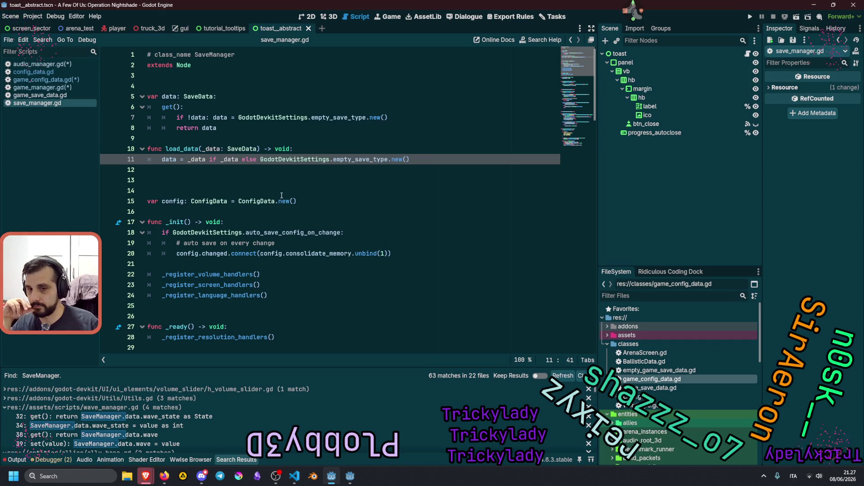
In game_manager.gd, append '# <- check this out' to the bare SaveManager.config line 88.
scroll(275, 185, down, 3)
scroll(282, 195, down, 4)
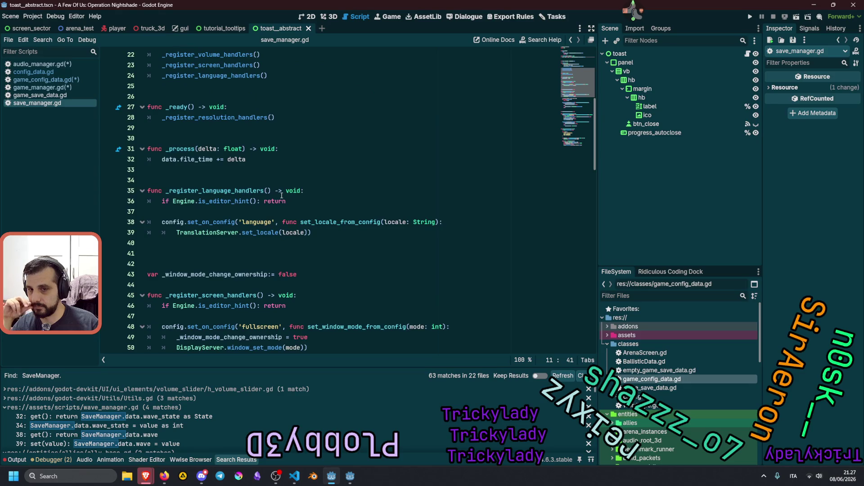
scroll(281, 196, down, 2)
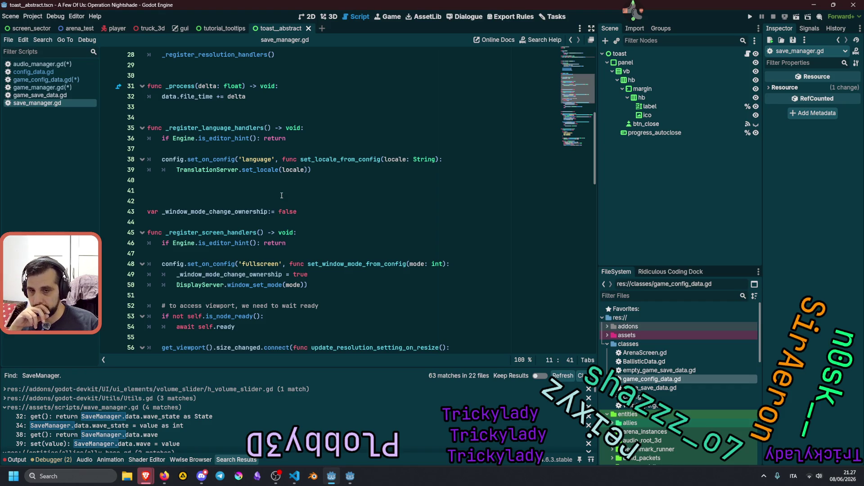
click(36, 87)
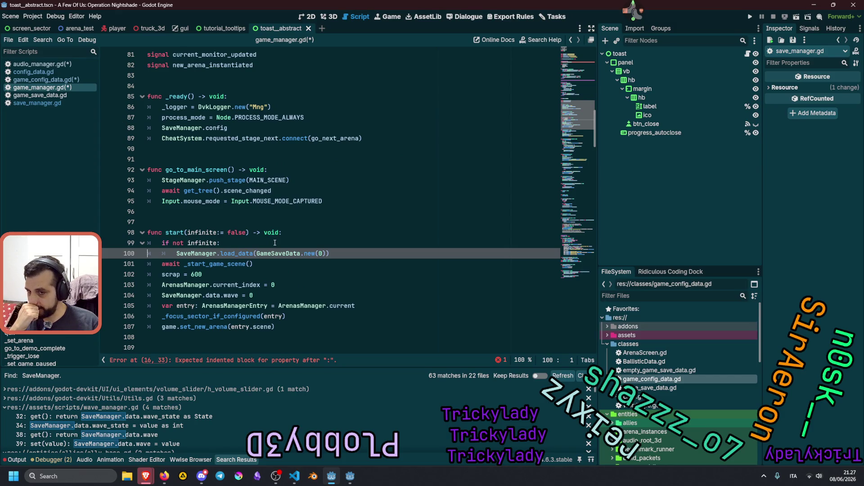
double_click(192, 253)
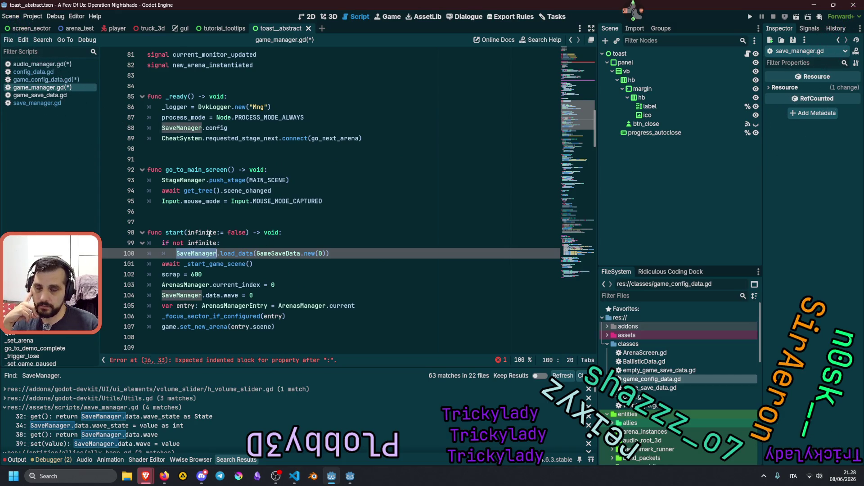
triple_click(211, 129)
click(239, 127)
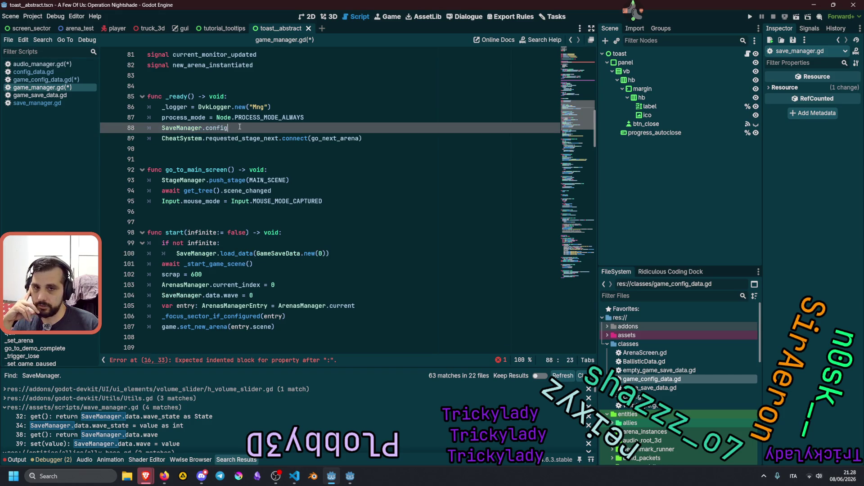
text(# )
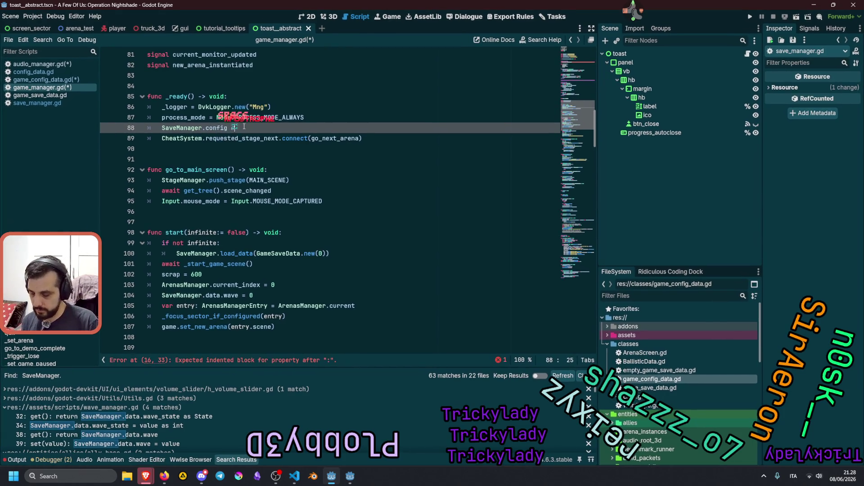
text(<- check )
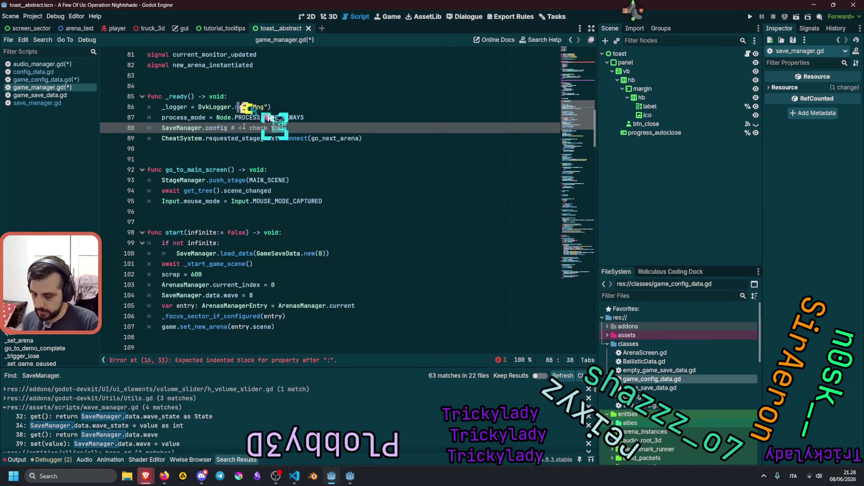
text(this out)
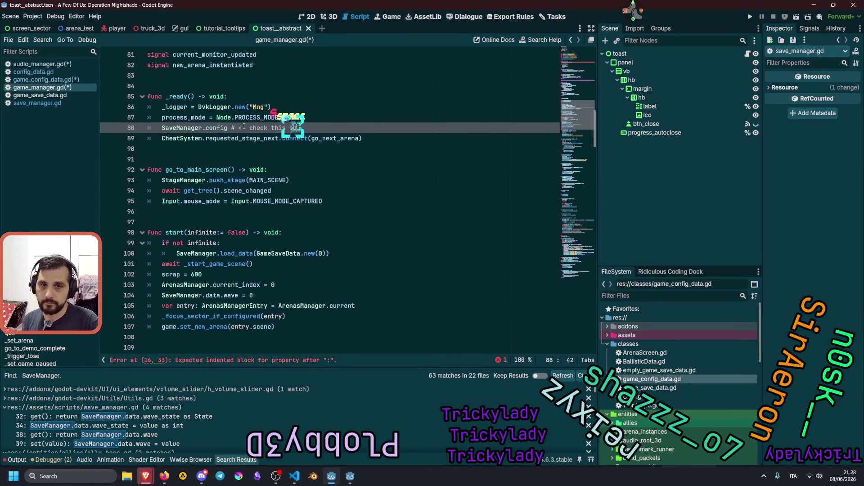
Comment out line 88 with Ctrl+K and search all project files for SaveManager.config.
click(262, 128)
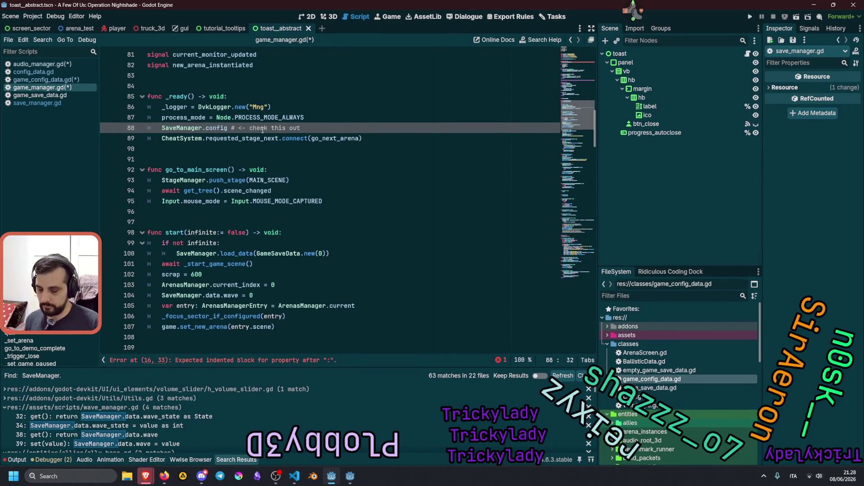
key(ctrl+k)
click(167, 119)
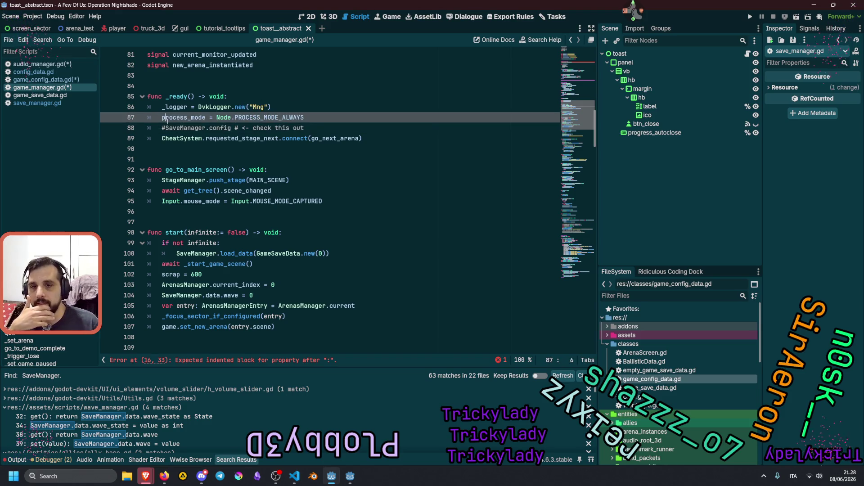
drag(165, 127, 232, 127)
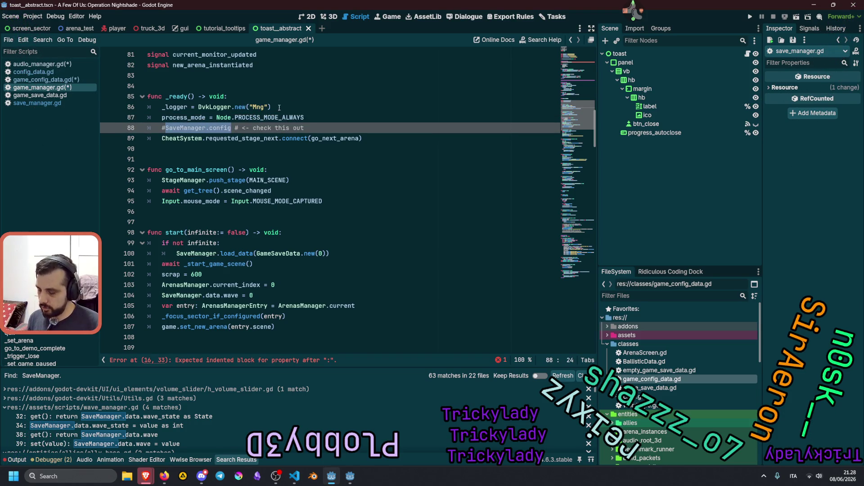
key(ctrl+shift+f)
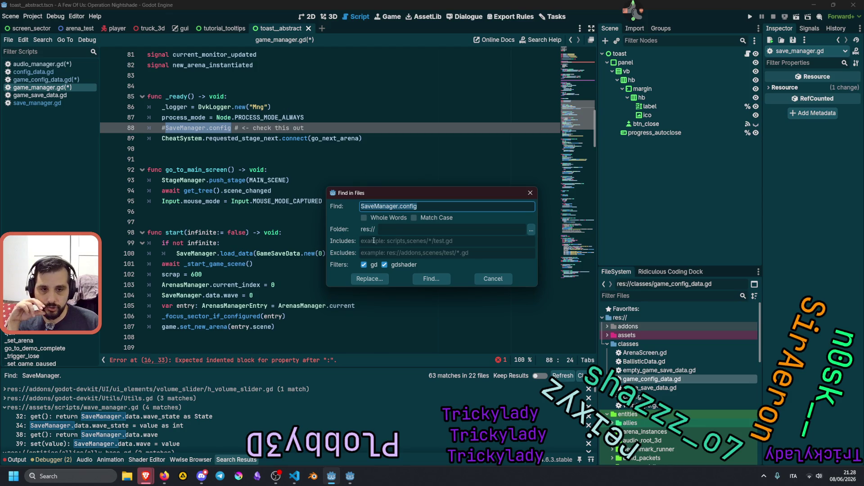
Exclude the addons folder and run the SaveManager.config search to list its two matches.
click(376, 254)
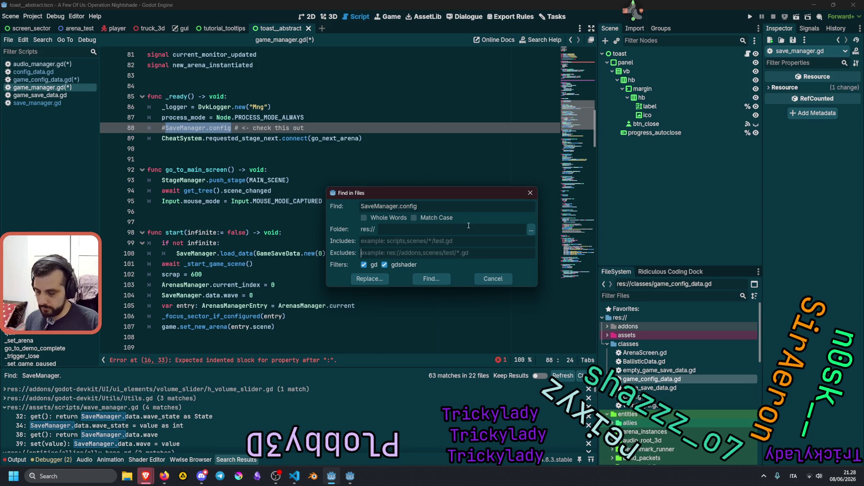
text(addons/)
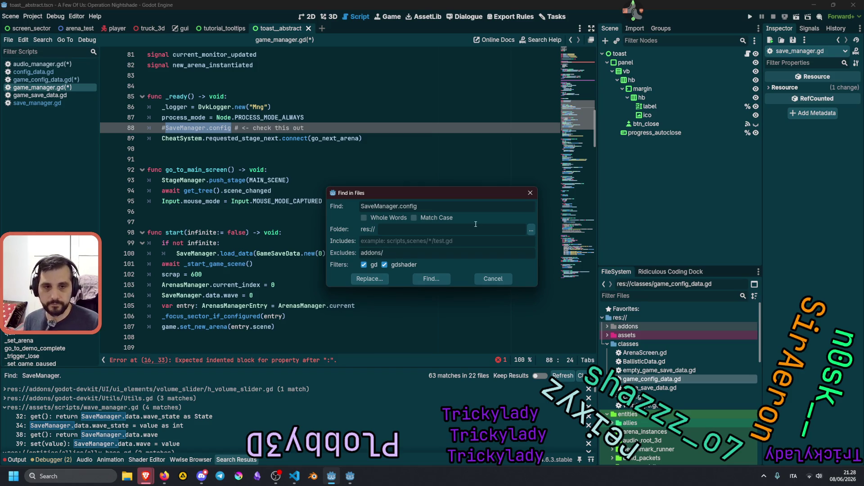
click(431, 278)
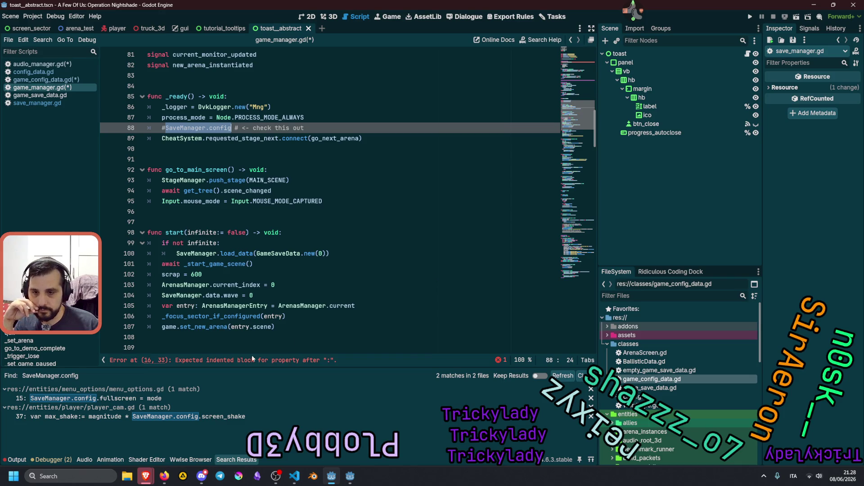
click(149, 418)
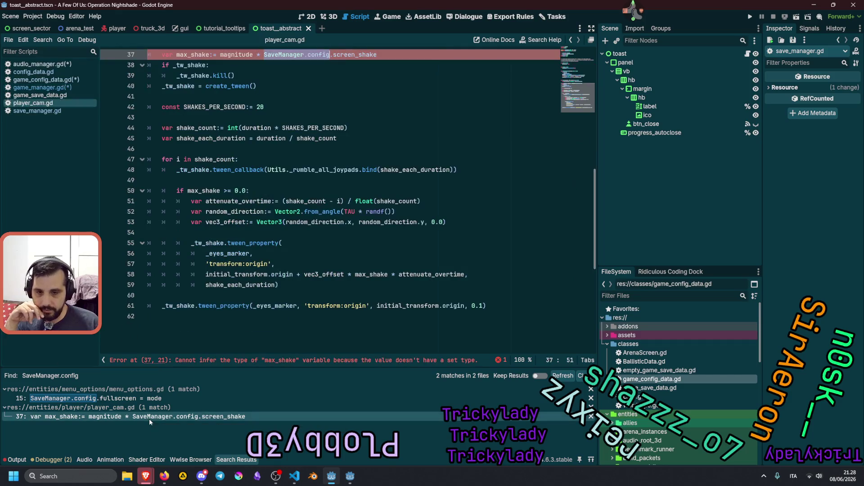
scroll(242, 165, up, 3)
double_click(315, 148)
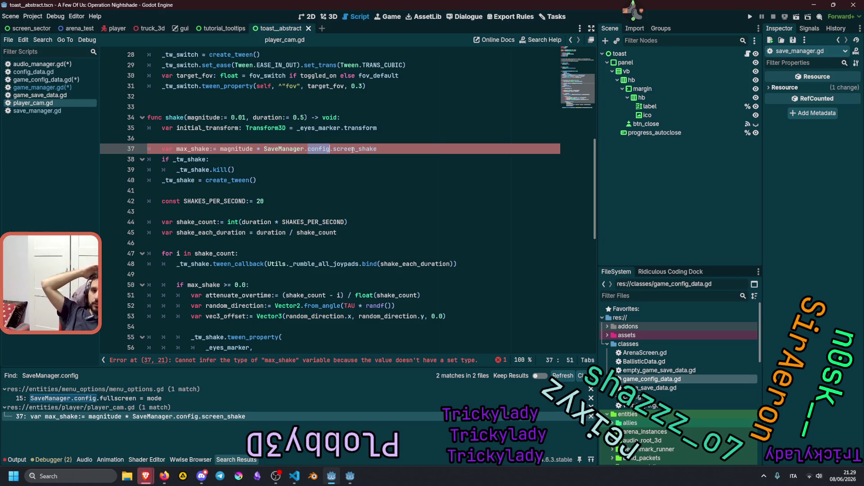
Add a space before := in the max_shake declaration on line 37 of player_cam.gd.
mouse_move(579, 88)
mouse_down()
mouse_move(579, 60)
mouse_move(573, 95)
mouse_up()
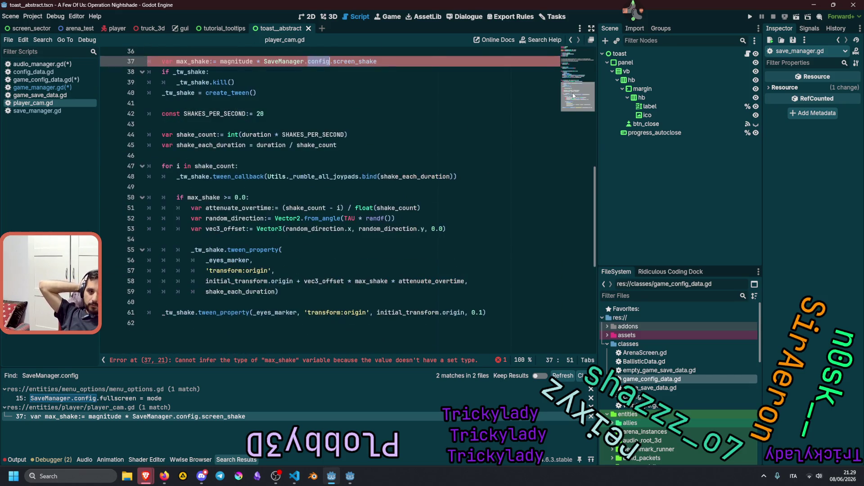
scroll(480, 126, up, 1)
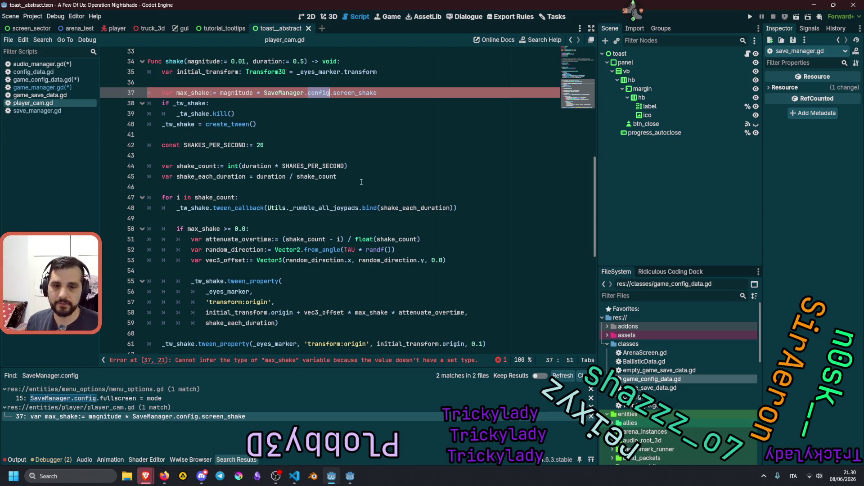
double_click(200, 94)
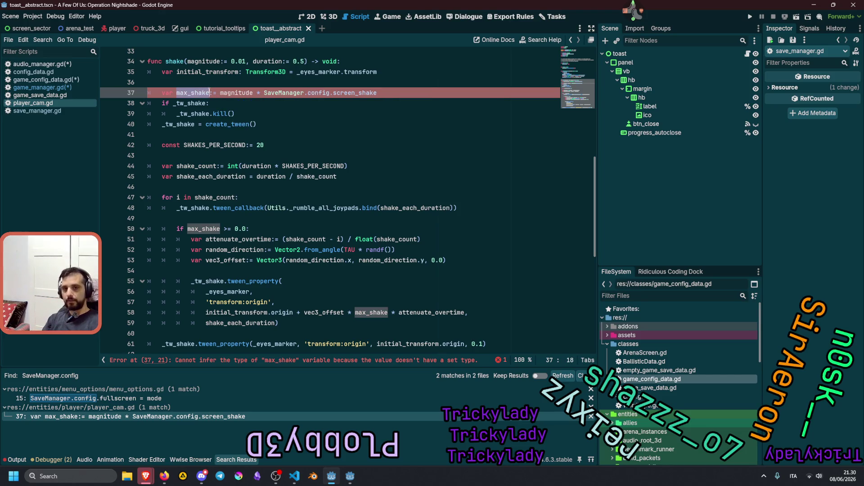
key(Right)
click(293, 105)
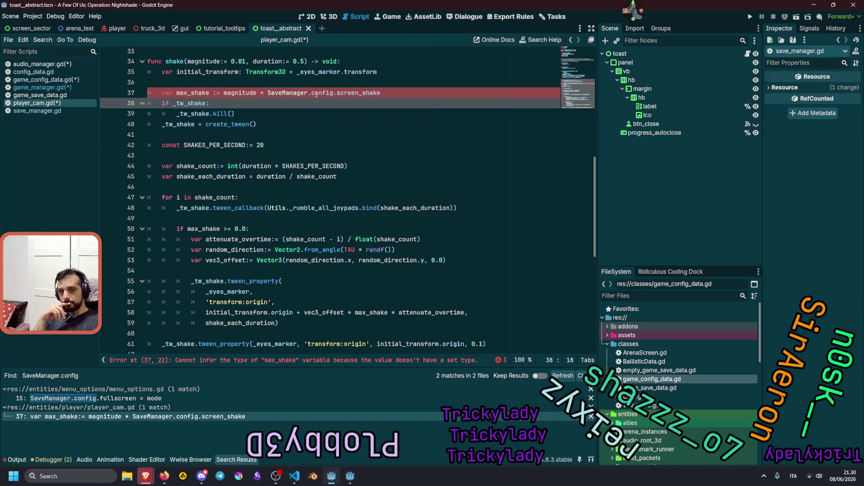
Inspect the screen_shake and config references, then switch to game_config_data.gd.
double_click(345, 93)
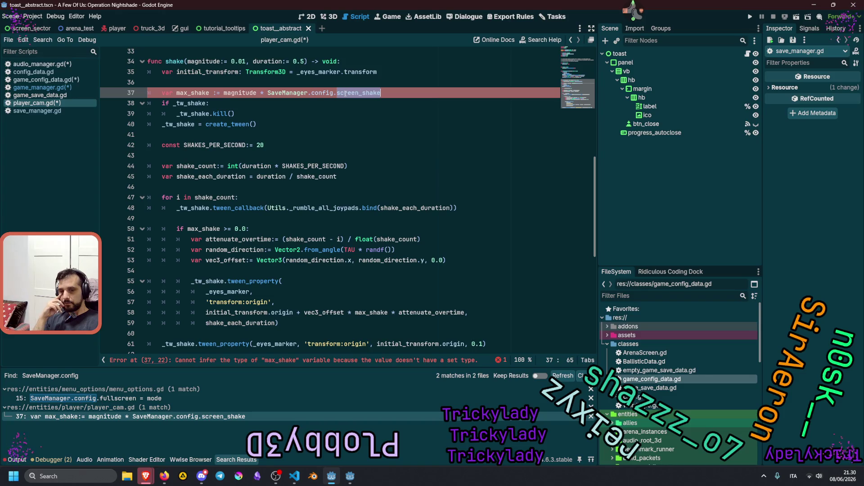
double_click(322, 93)
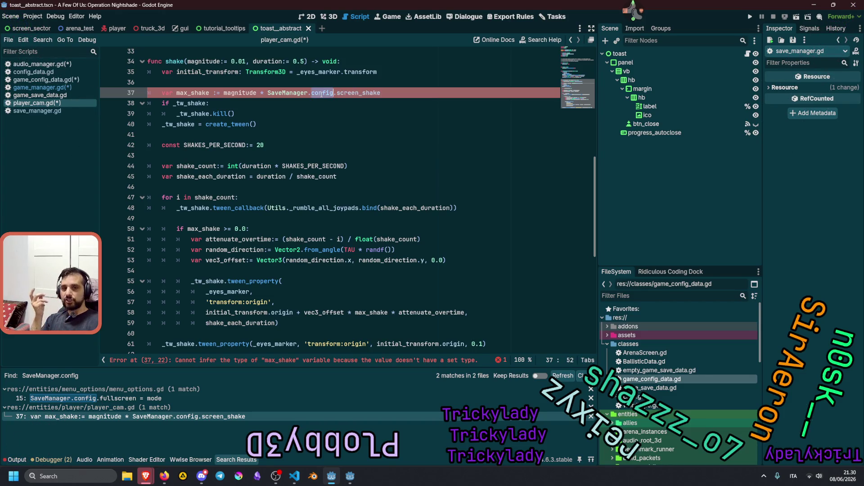
click(47, 80)
drag(309, 263, 143, 95)
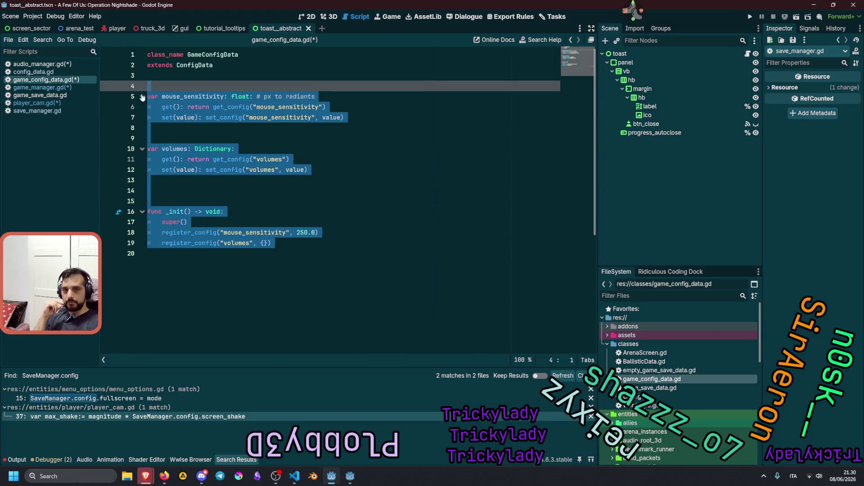
click(198, 65)
ctrl+click(200, 66)
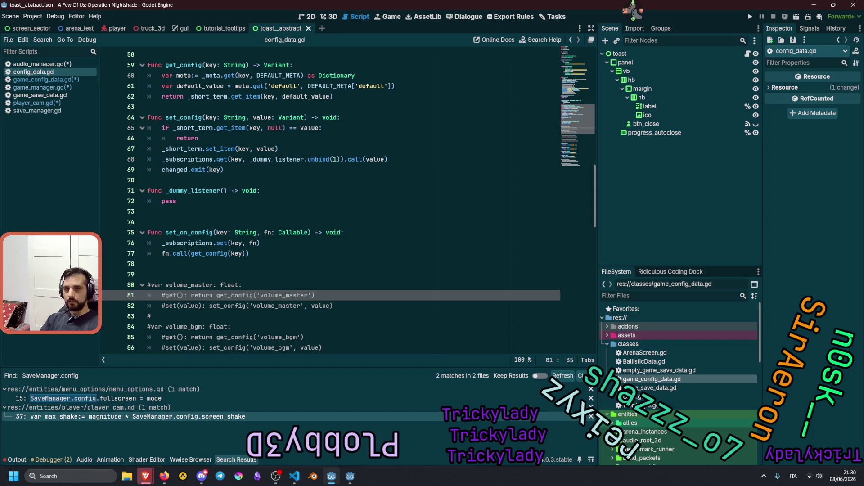
scroll(314, 172, down, 6)
scroll(314, 173, down, 2)
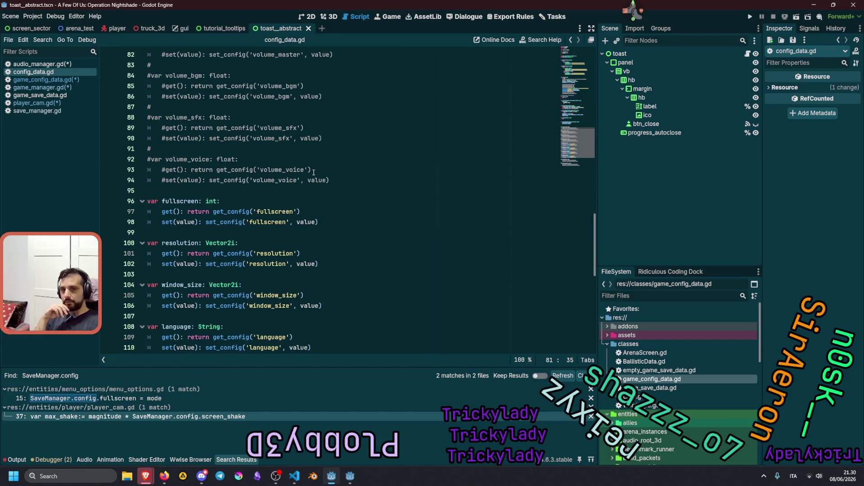
scroll(314, 172, up, 3)
mouse_move(180, 127)
mouse_down()
mouse_move(324, 194)
mouse_move(356, 306)
mouse_move(360, 280)
mouse_up()
scroll(347, 246, down, 10)
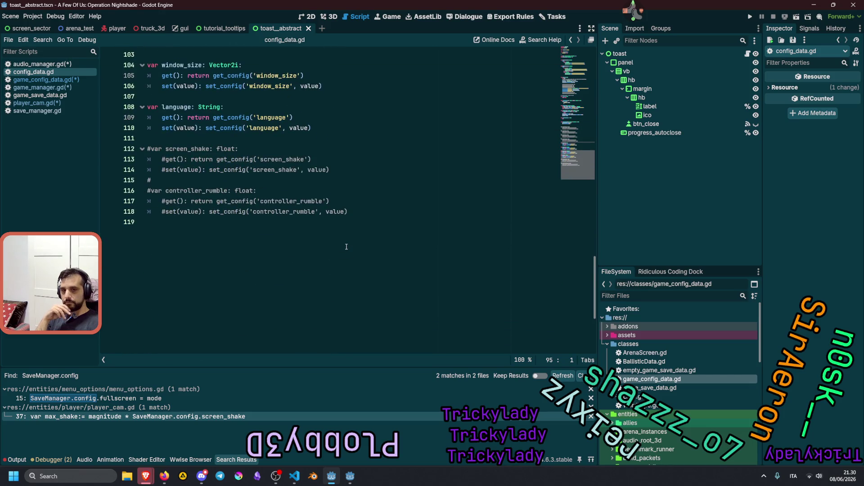
scroll(346, 247, up, 20)
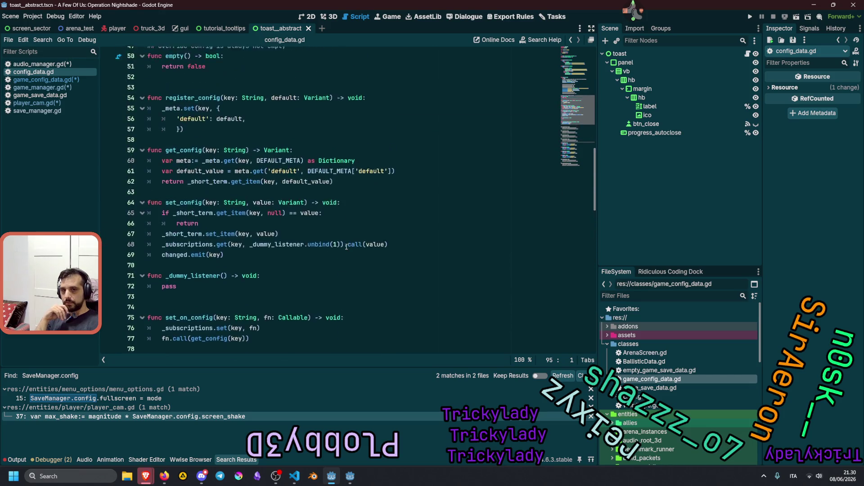
scroll(346, 247, up, 5)
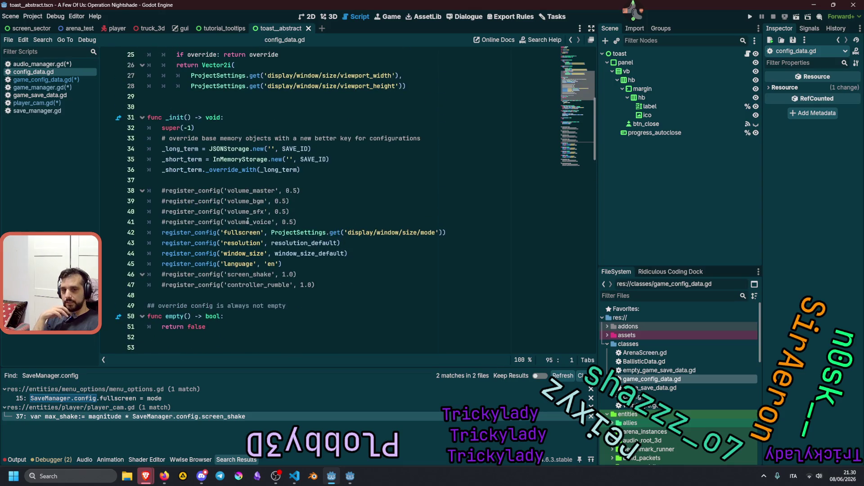
scroll(246, 221, down, 12)
scroll(251, 219, up, 10)
scroll(251, 220, up, 1)
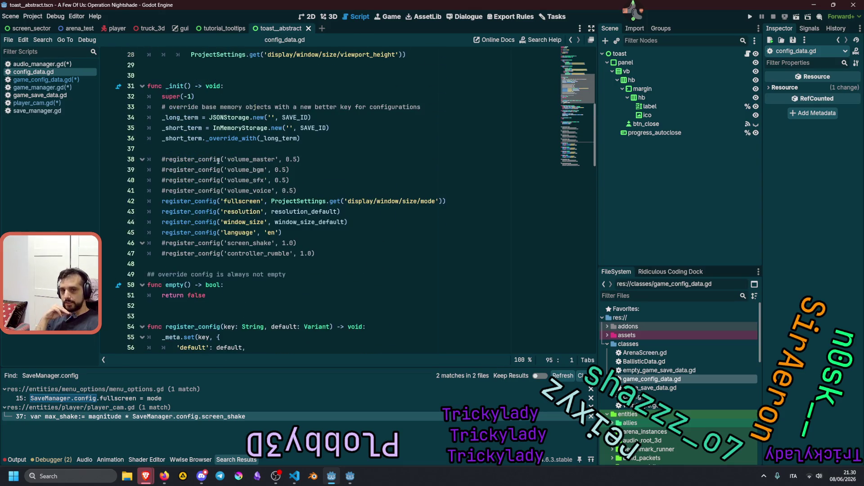
click(179, 164)
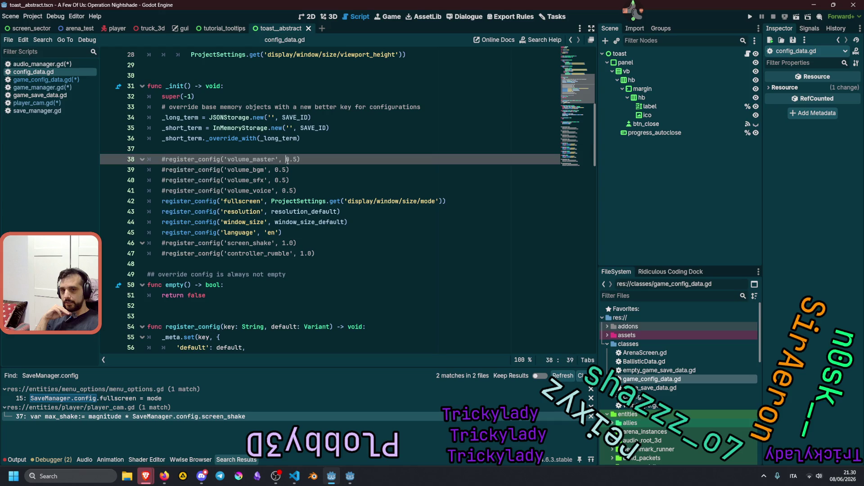
drag(287, 160, 297, 159)
double_click(180, 159)
scroll(180, 180, down, 4)
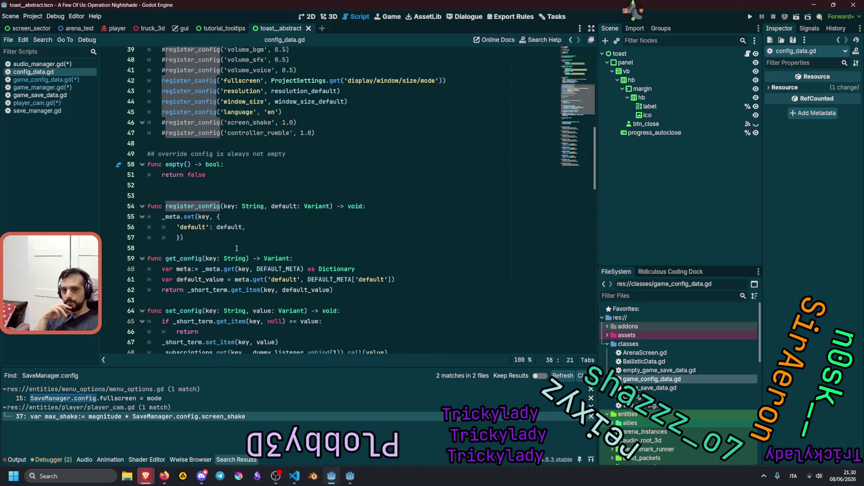
click(180, 203)
click(191, 212)
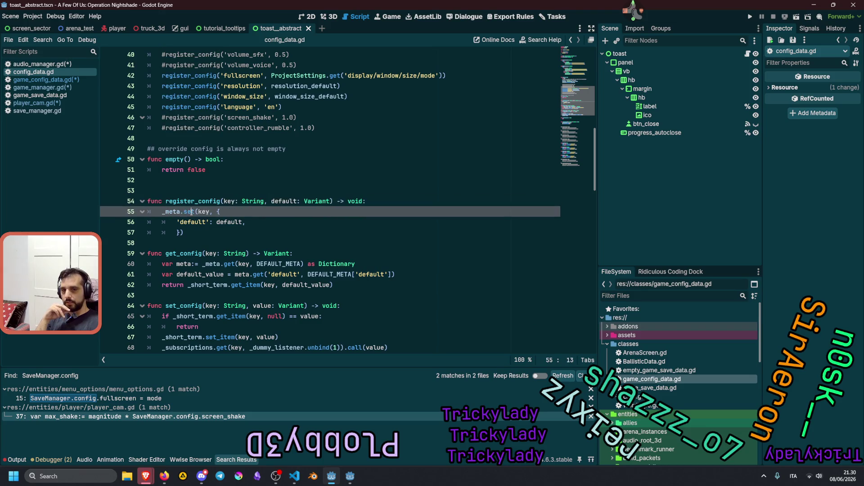
double_click(192, 222)
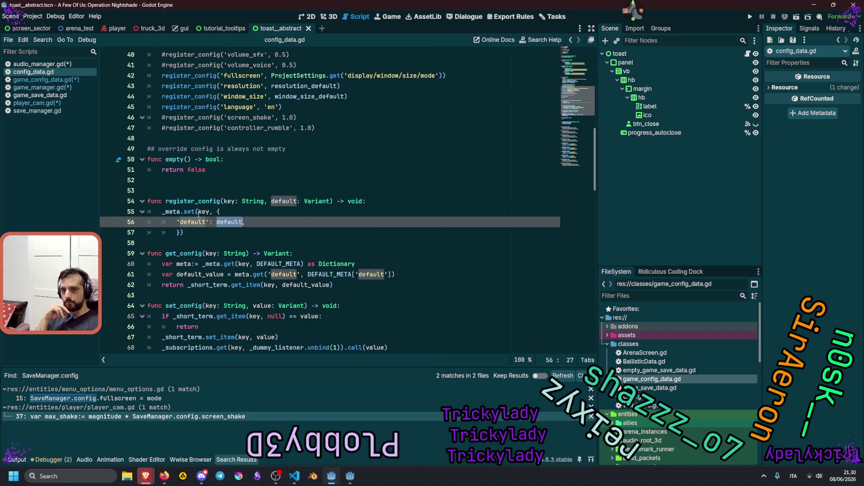
click(202, 211)
double_click(204, 212)
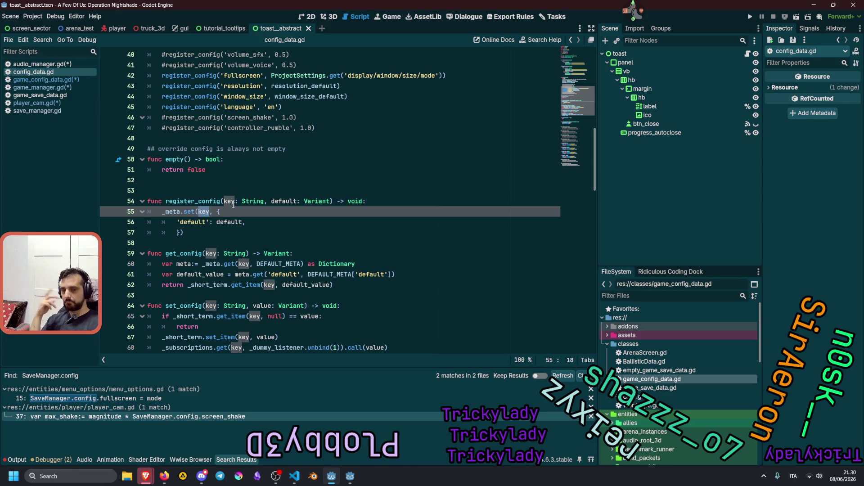
scroll(233, 206, down, 3)
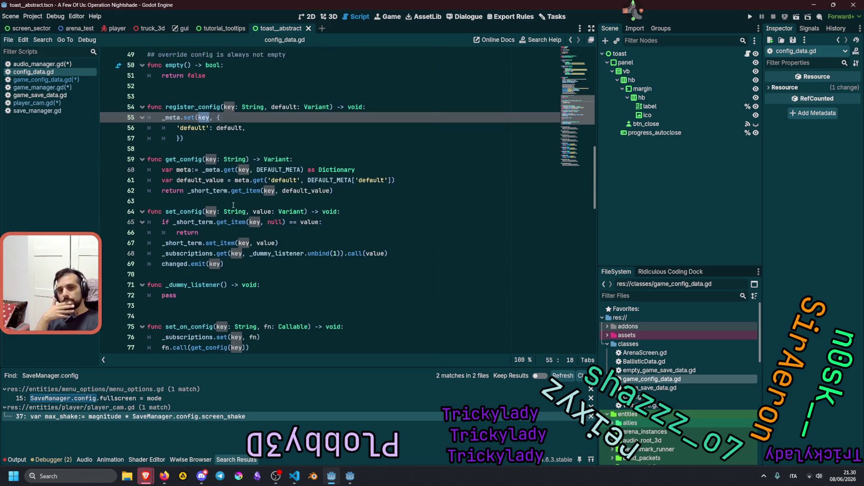
scroll(275, 200, up, 5)
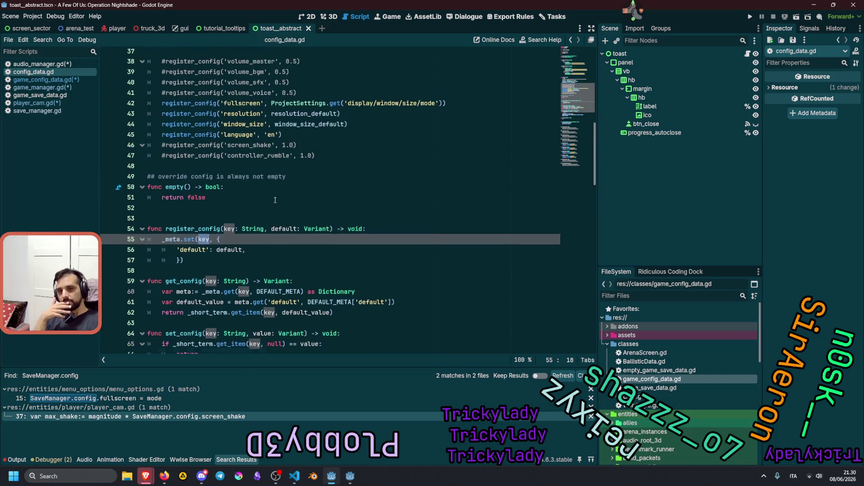
scroll(275, 200, down, 3)
scroll(275, 200, down, 1)
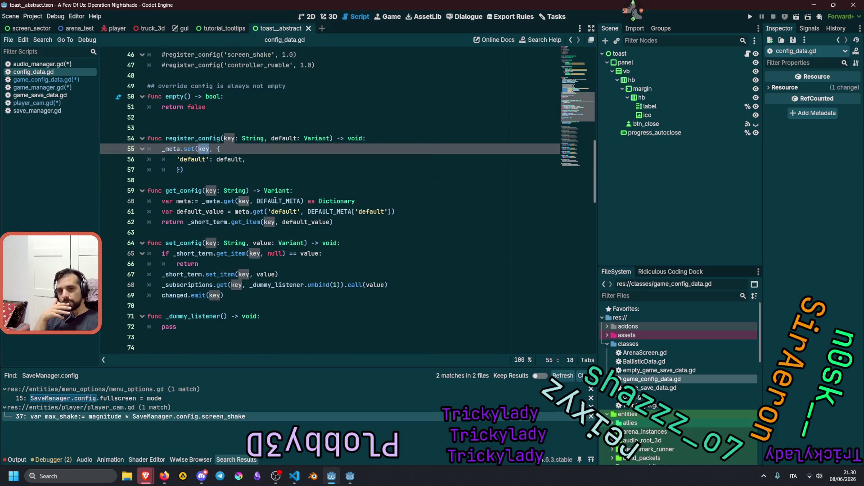
scroll(275, 200, down, 8)
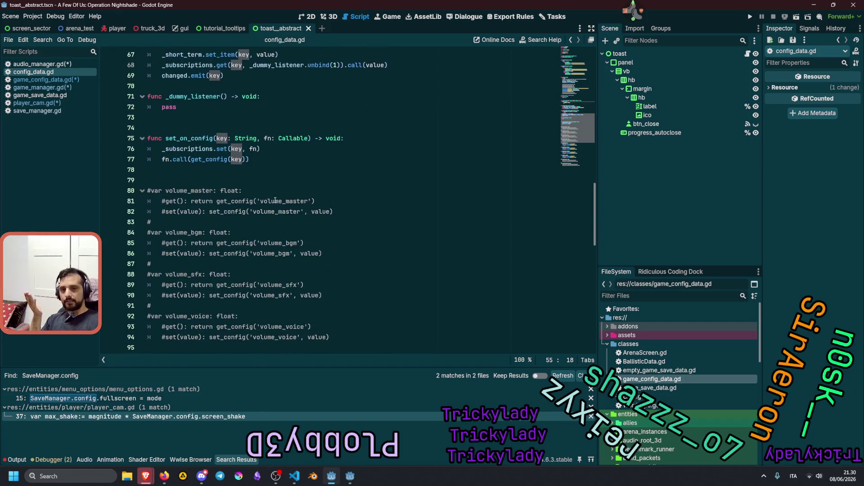
click(170, 169)
drag(170, 169, 221, 170)
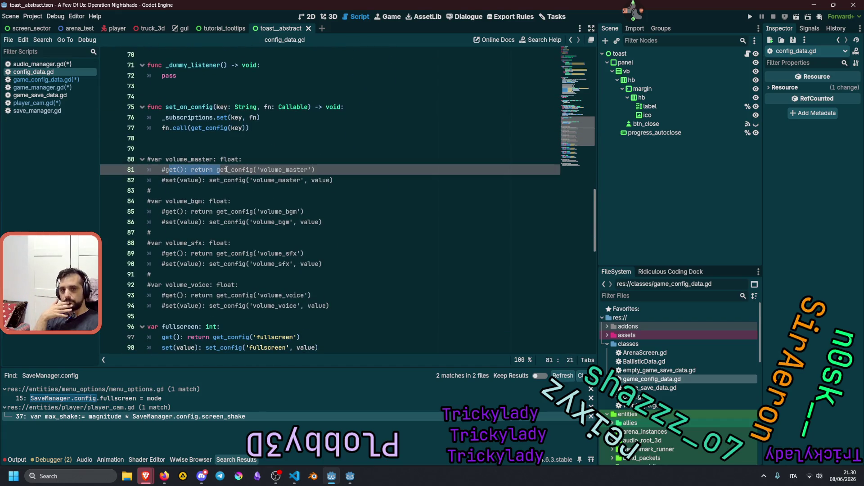
double_click(234, 169)
click(282, 169)
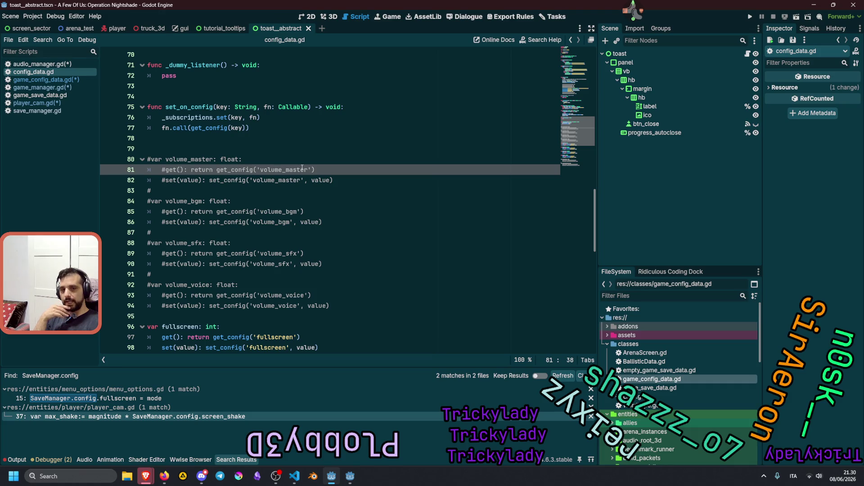
key(End)
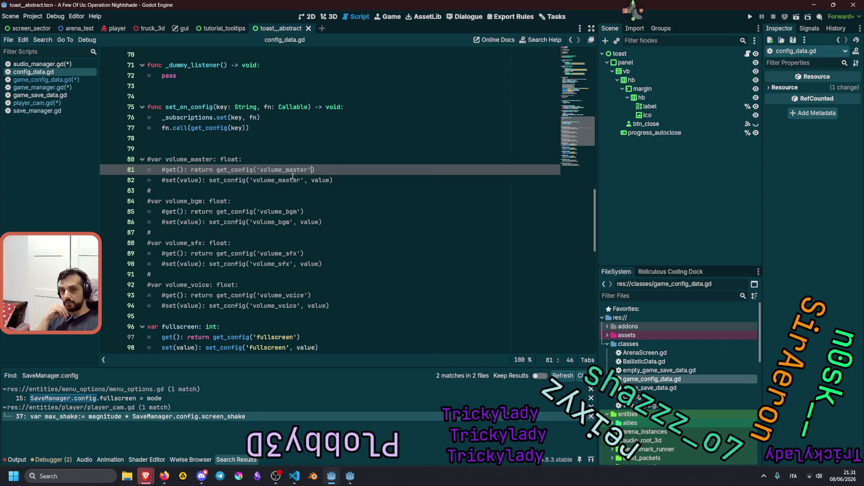
scroll(234, 173, up, 8)
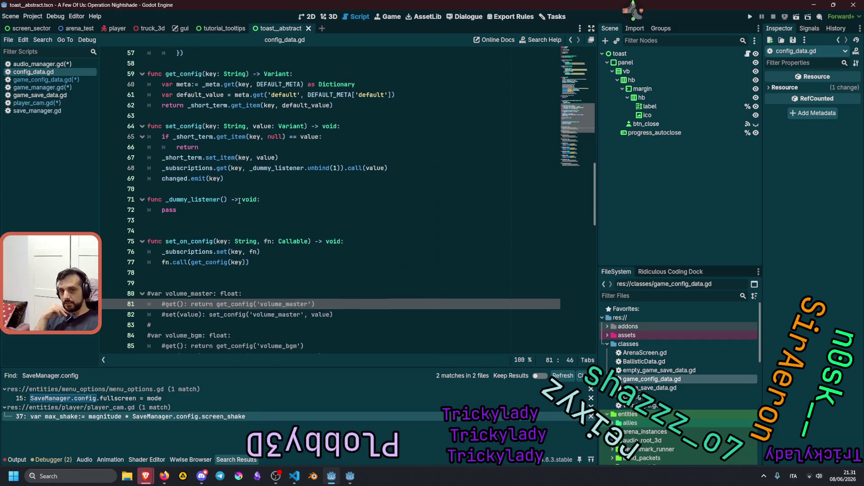
click(180, 193)
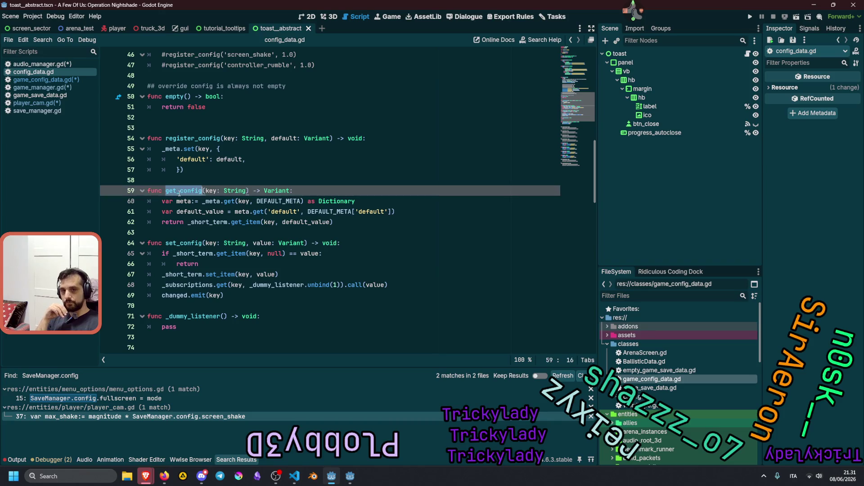
double_click(185, 201)
double_click(275, 201)
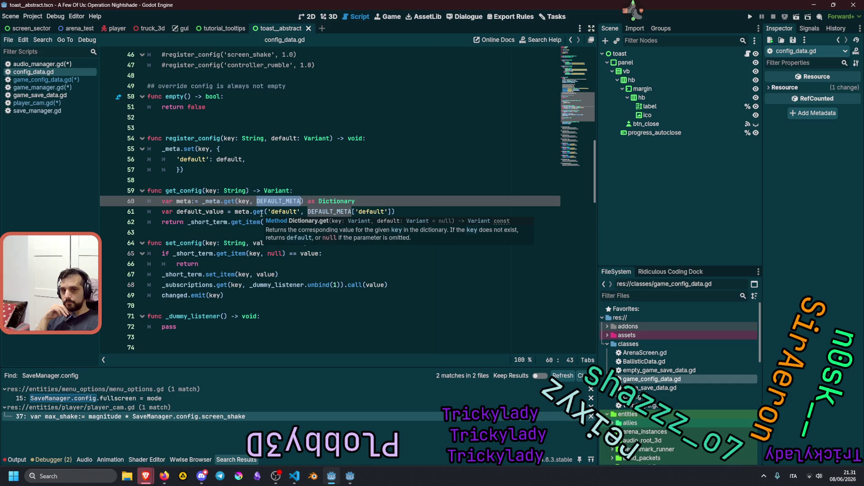
scroll(261, 213, up, 5)
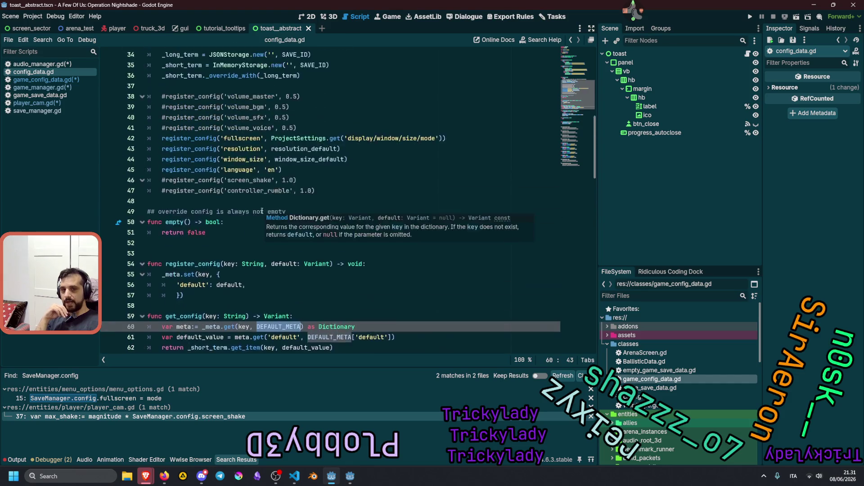
double_click(293, 127)
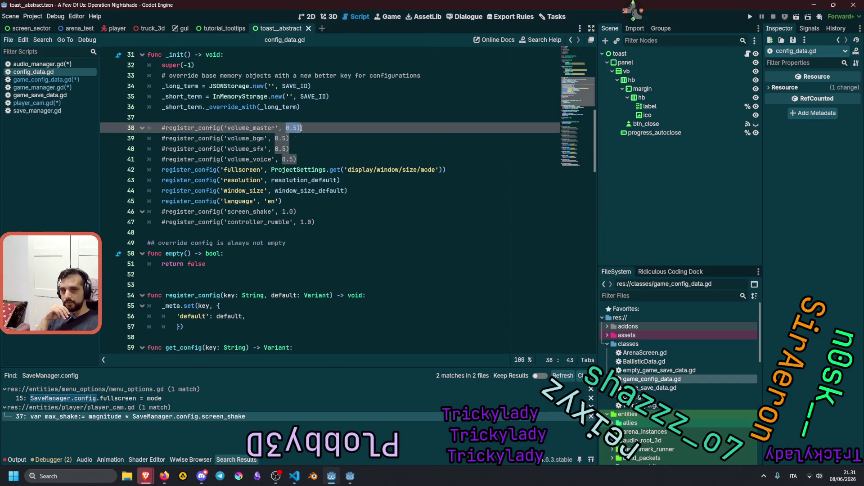
scroll(278, 211, down, 5)
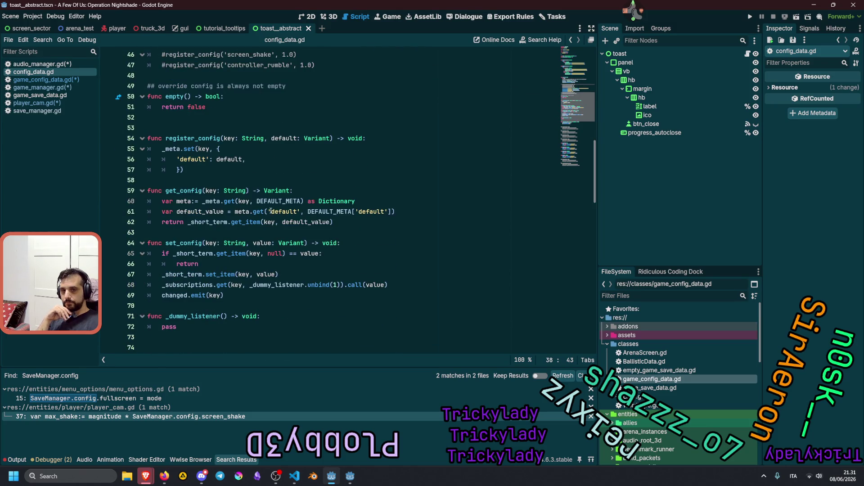
click(178, 189)
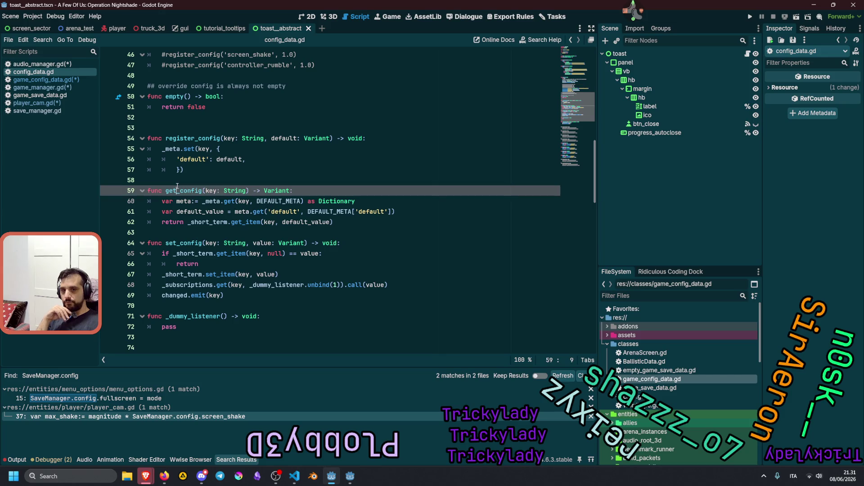
click(248, 191)
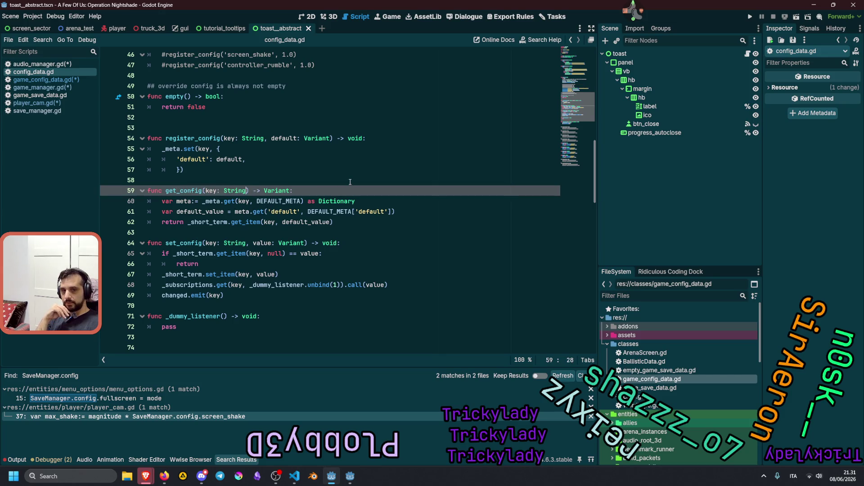
scroll(343, 210, down, 12)
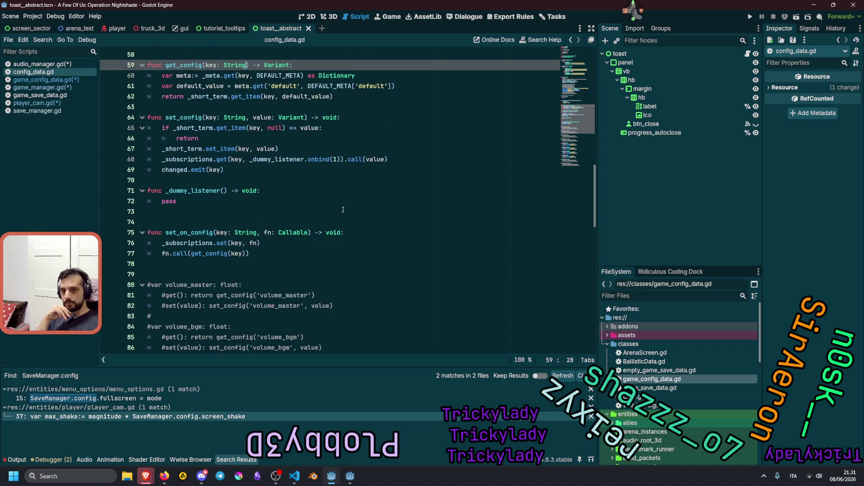
scroll(343, 210, down, 4)
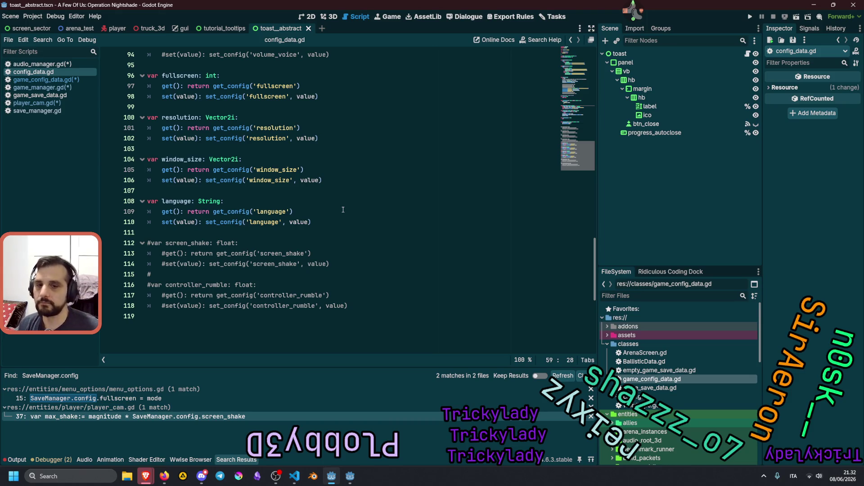
click(284, 195)
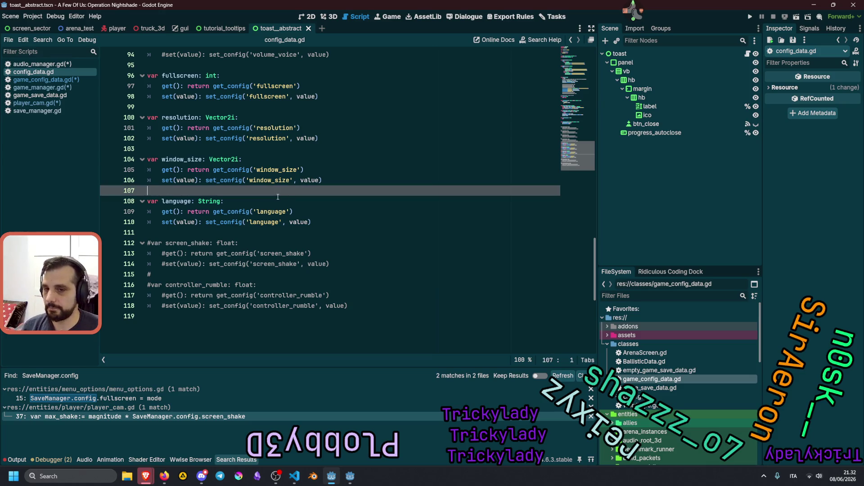
scroll(278, 197, up, 5)
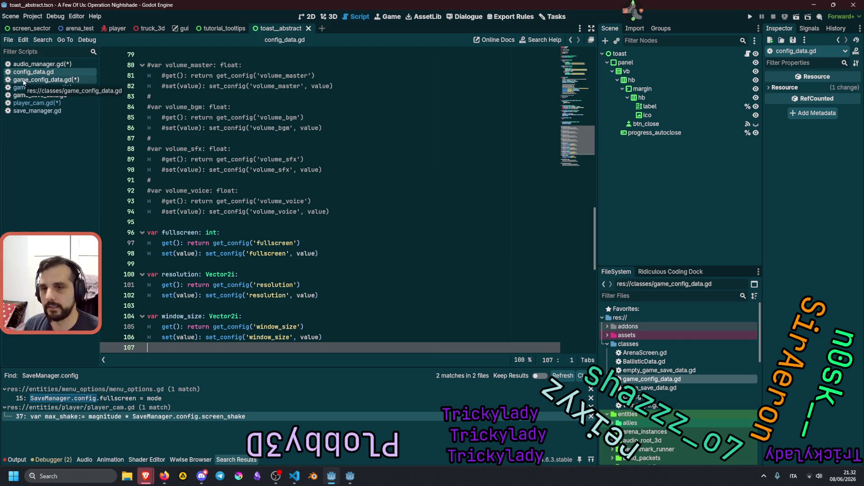
click(288, 138)
scroll(418, 189, up, 3)
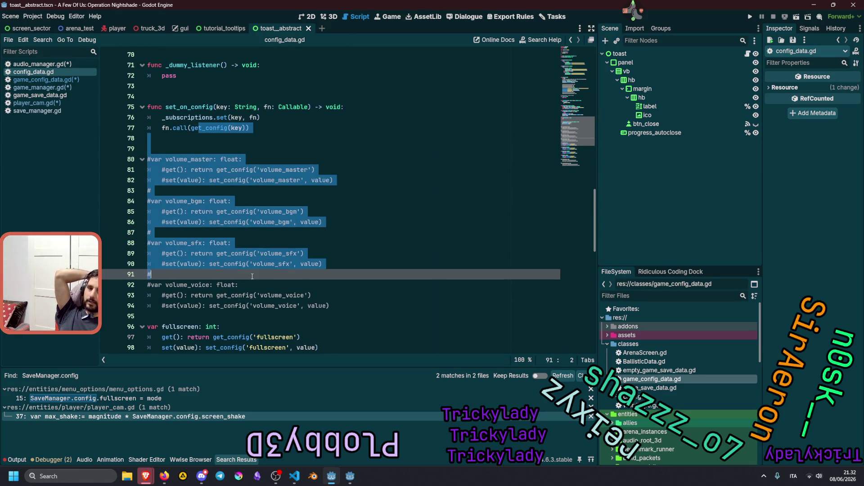
click(341, 285)
mouse_move(332, 305)
mouse_down()
mouse_move(270, 297)
mouse_move(148, 159)
mouse_up()
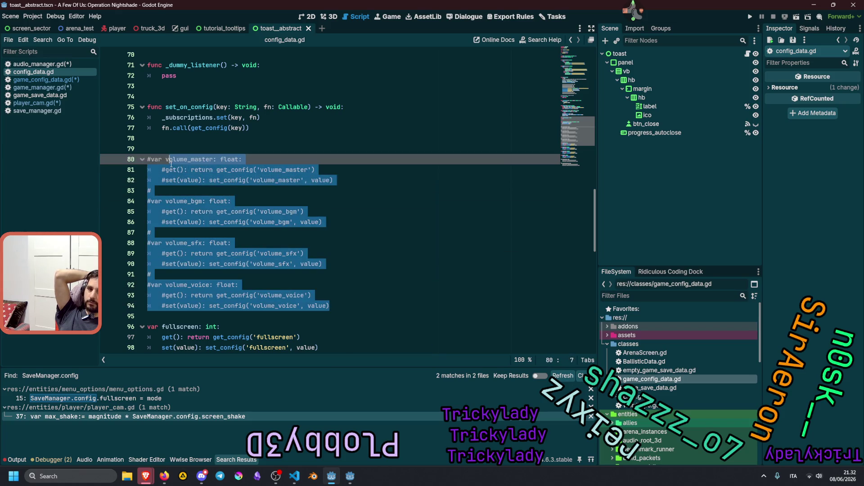
click(220, 107)
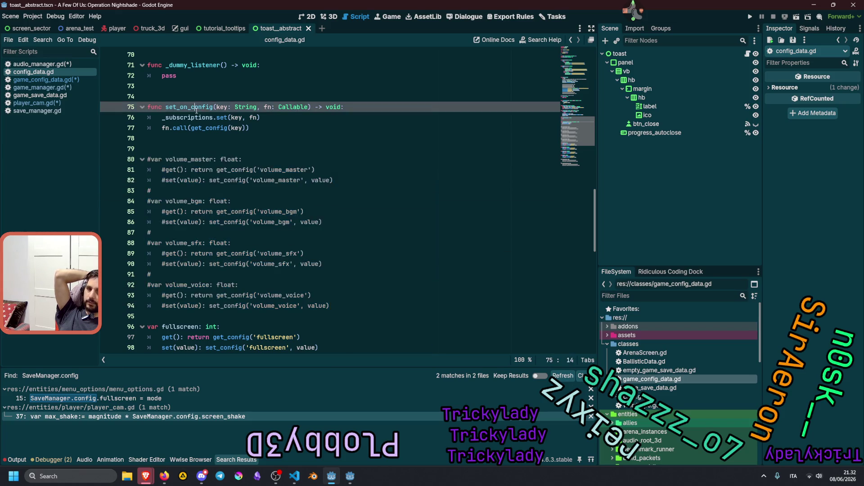
double_click(236, 128)
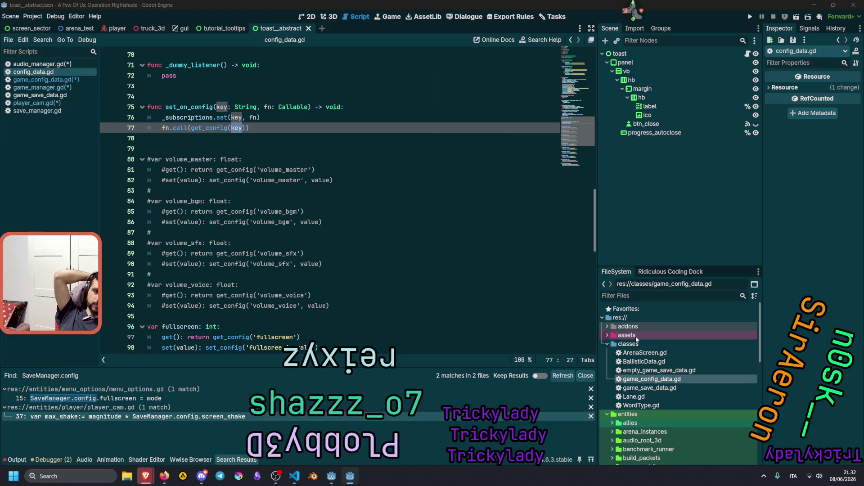
Expand addons > godot-devkit > SaveSystem in the FileSystem dock.
click(607, 343)
click(607, 326)
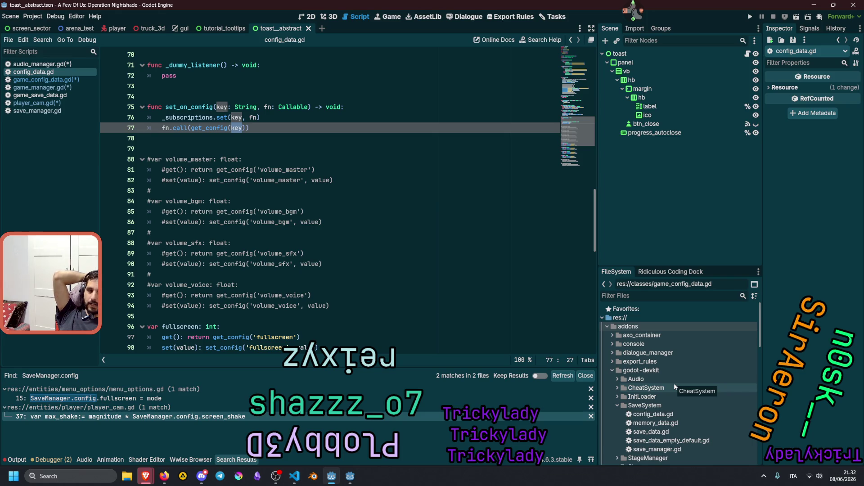
scroll(674, 383, down, 2)
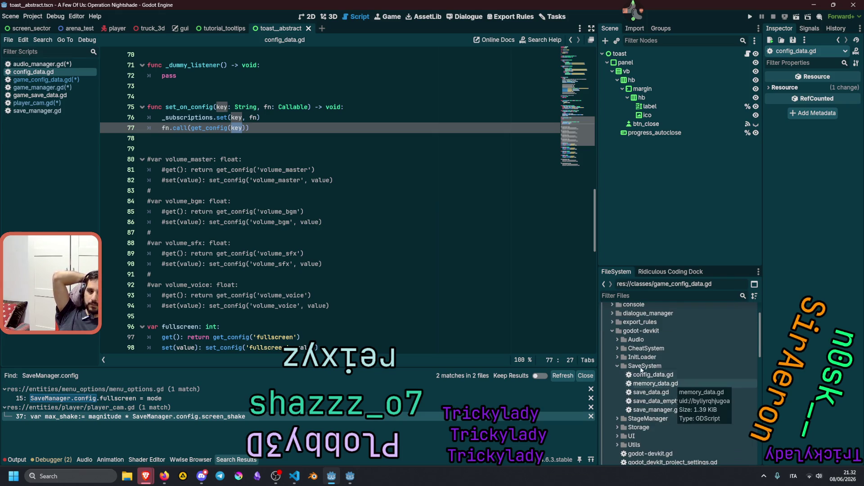
scroll(674, 382, up, 1)
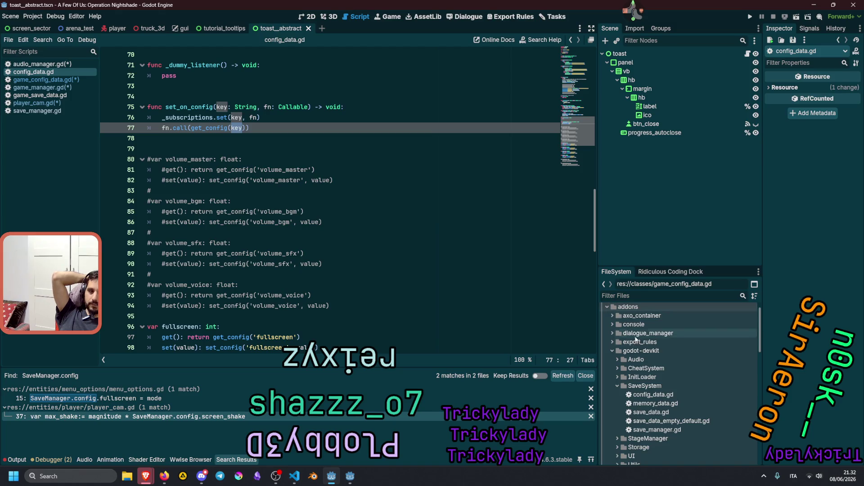
click(610, 351)
click(610, 351)
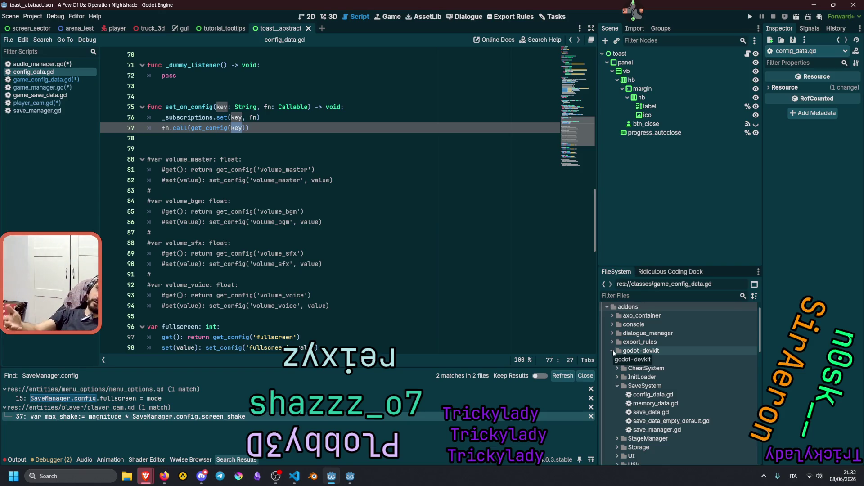
View game_config_data.gd, then return to config_data.gd's commented volume_bgm declaration.
click(47, 80)
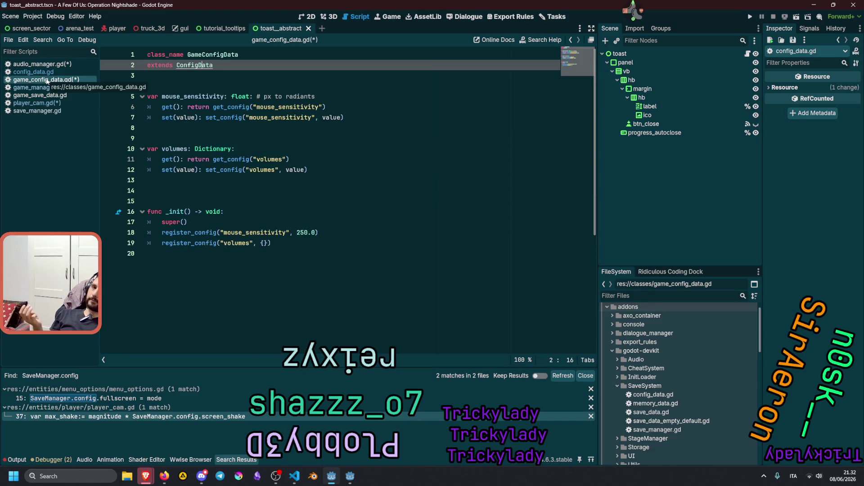
click(34, 71)
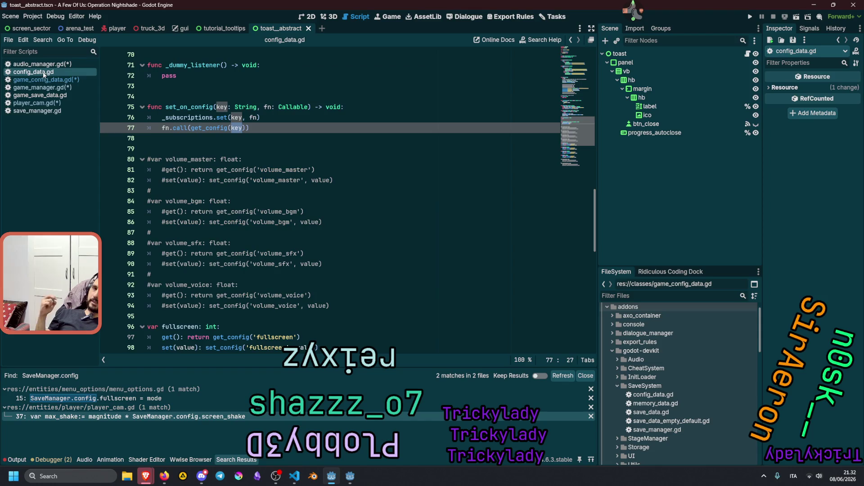
click(315, 191)
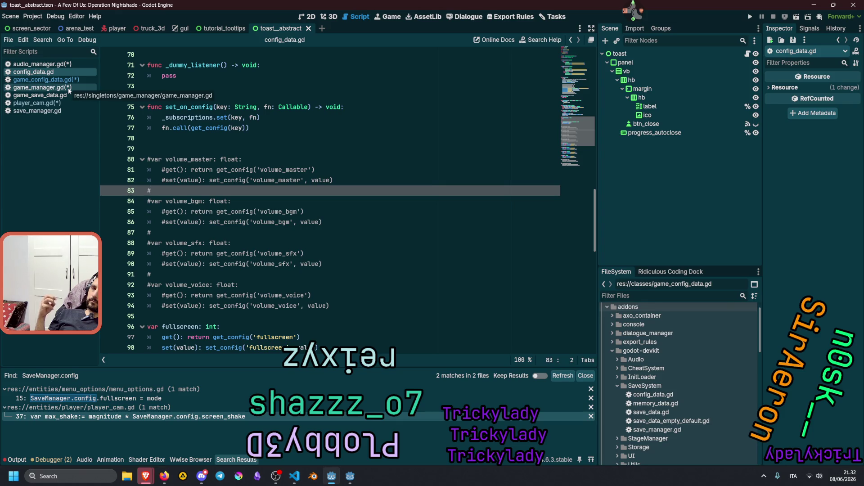
click(304, 198)
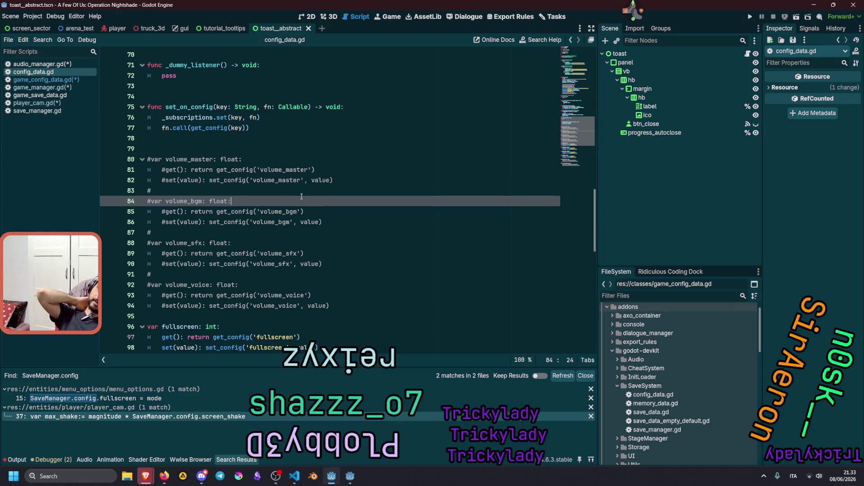
Bring up the Useless Web browser window and open a random useless website.
mouse_move(146, 476)
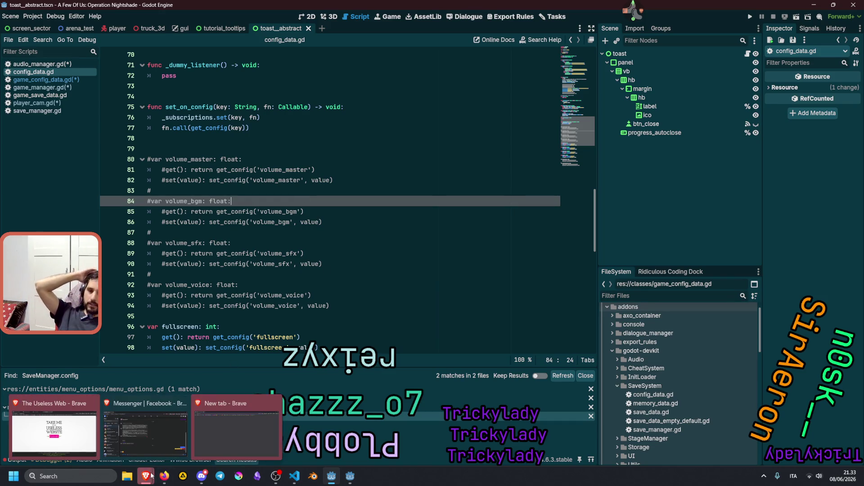
click(57, 417)
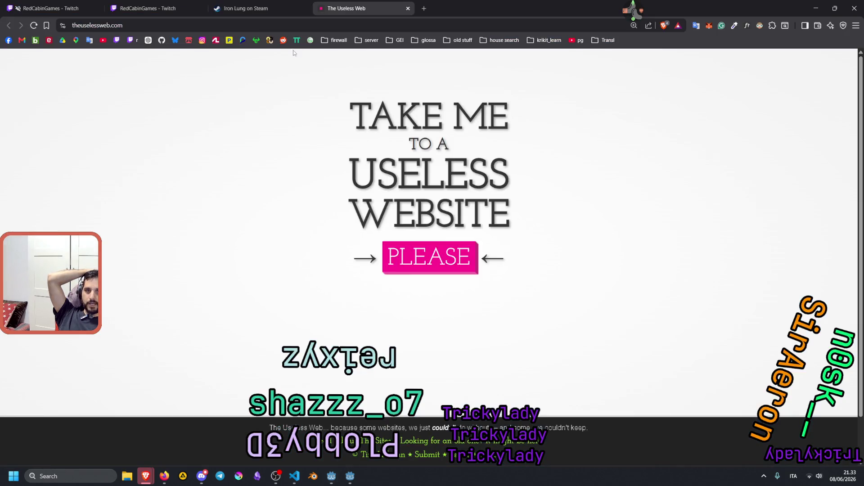
click(426, 267)
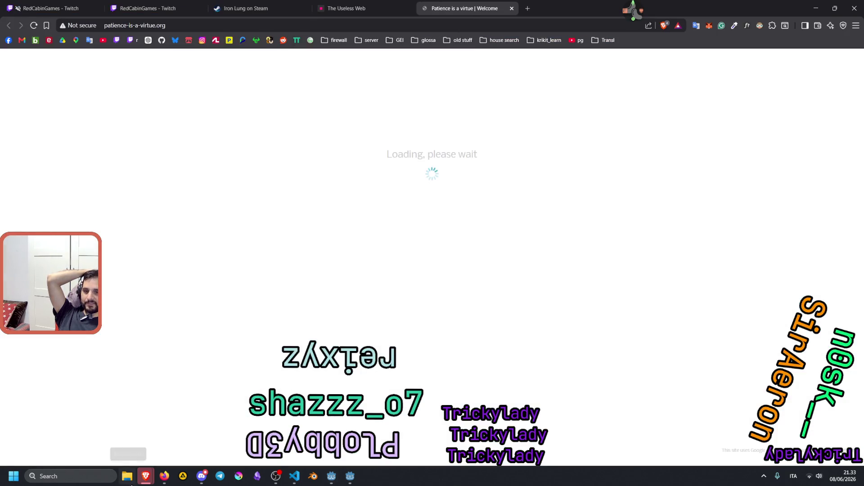
mouse_move(144, 478)
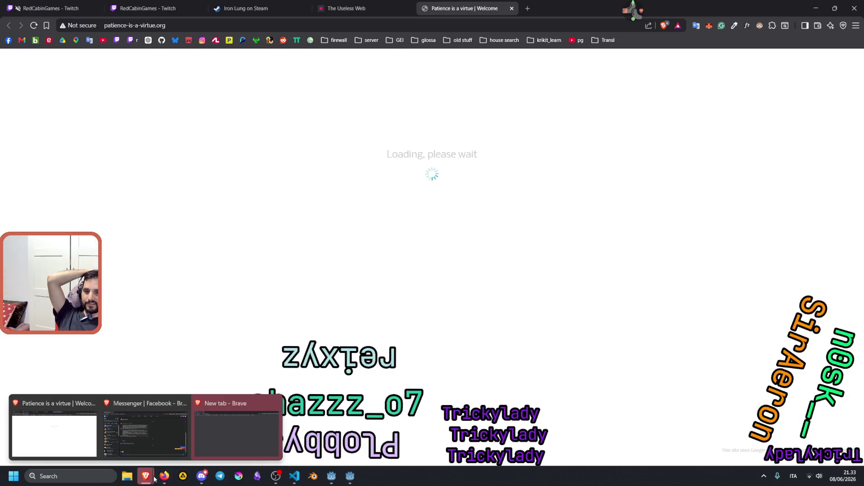
click(274, 404)
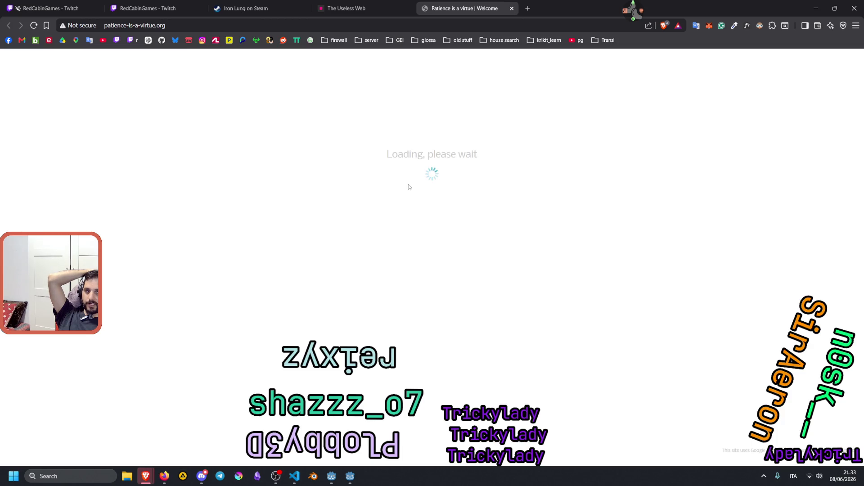
Open DevTools with F12 on the Patience is a virtue loading page.
click(439, 25)
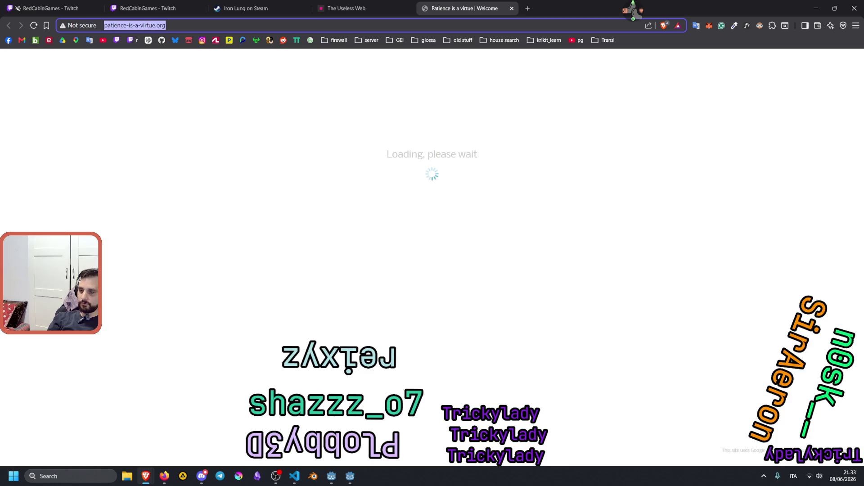
key(alt+Tab)
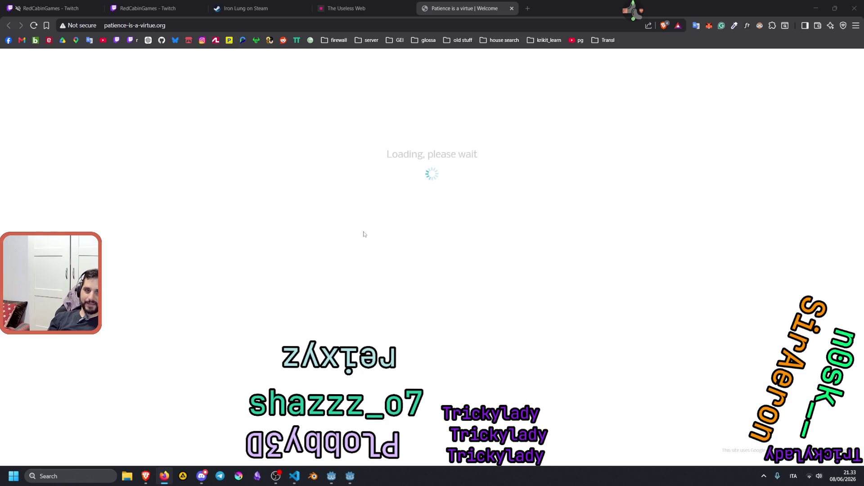
click(439, 179)
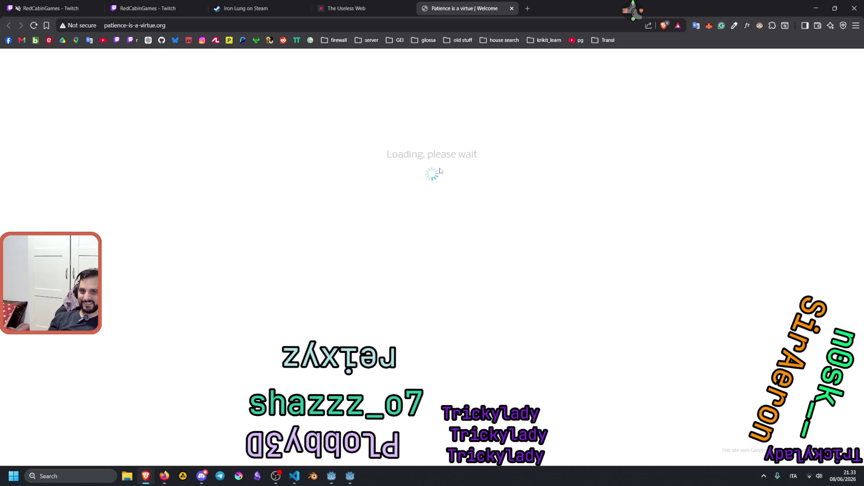
key(F12)
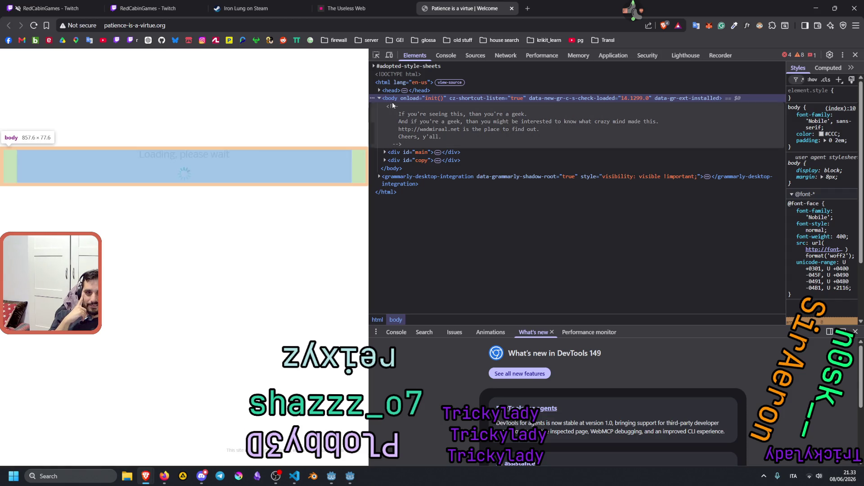
Inspect the hidden HTML comment, preview loader.gif and the (index) source, then view console errors.
click(409, 142)
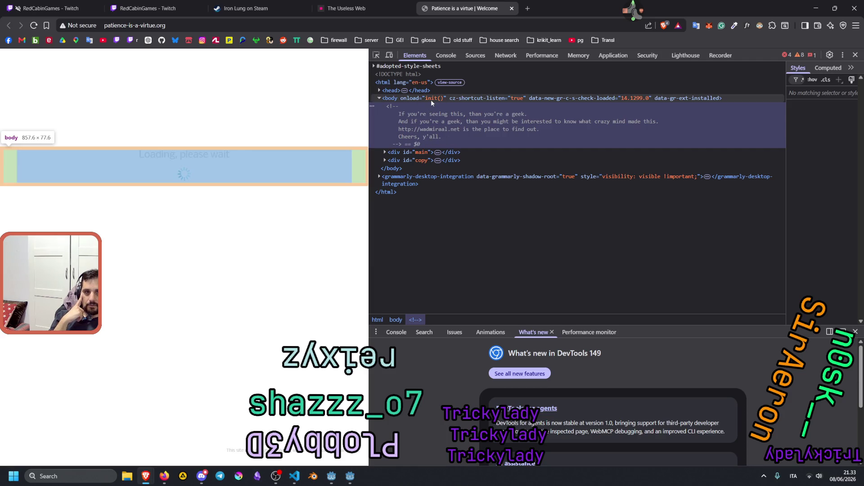
click(446, 55)
click(476, 56)
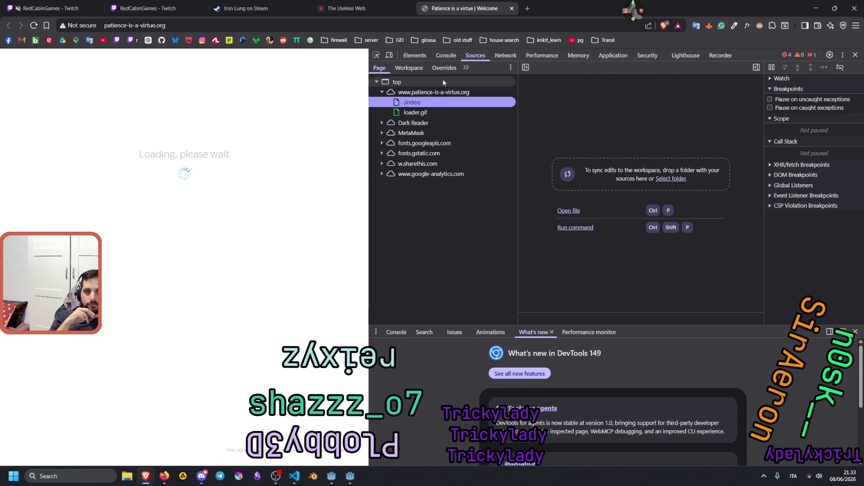
click(419, 113)
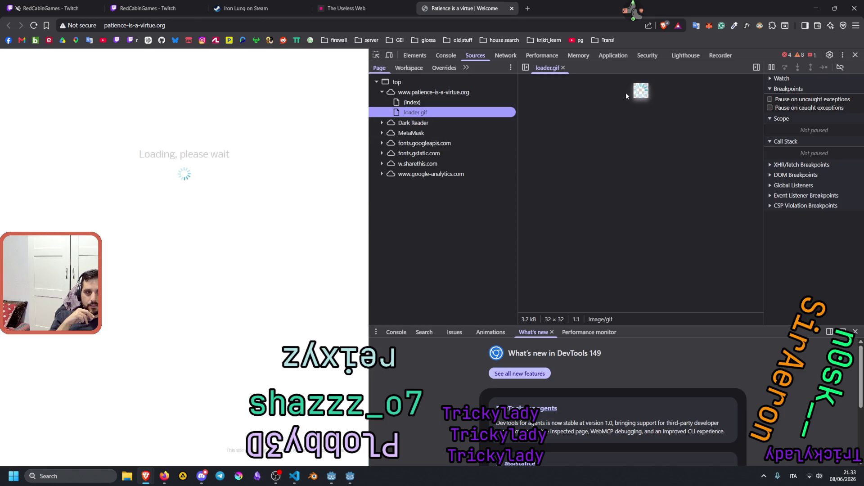
click(475, 103)
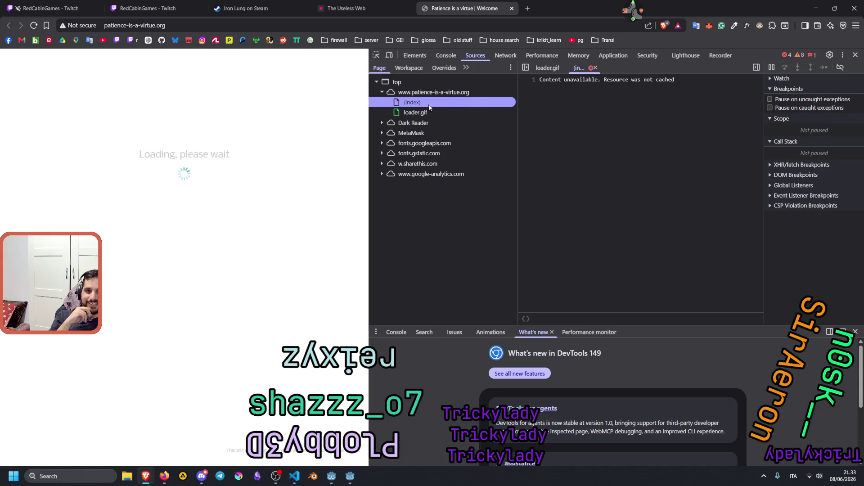
click(396, 94)
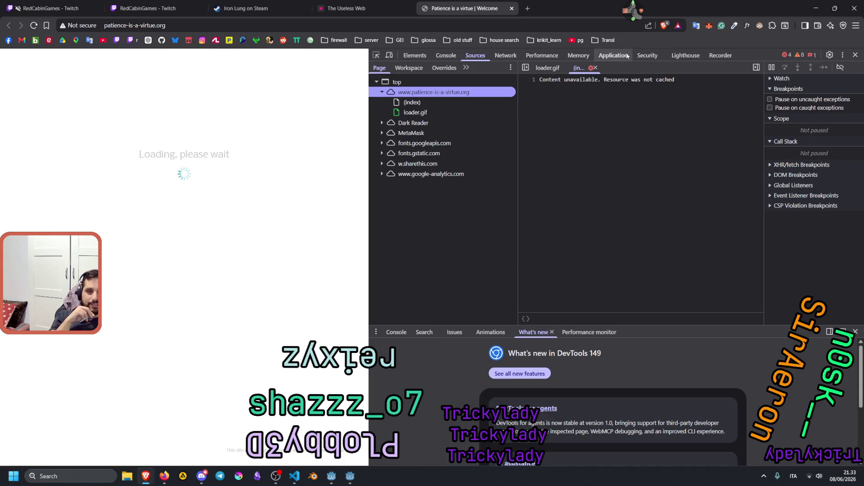
click(448, 55)
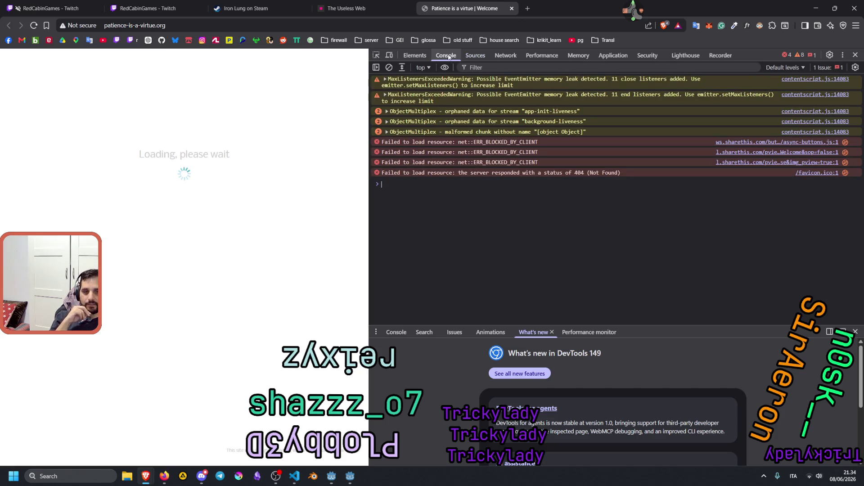
In Elements, expand div#main, its spinner paragraph, and div#copy to see their children.
click(415, 56)
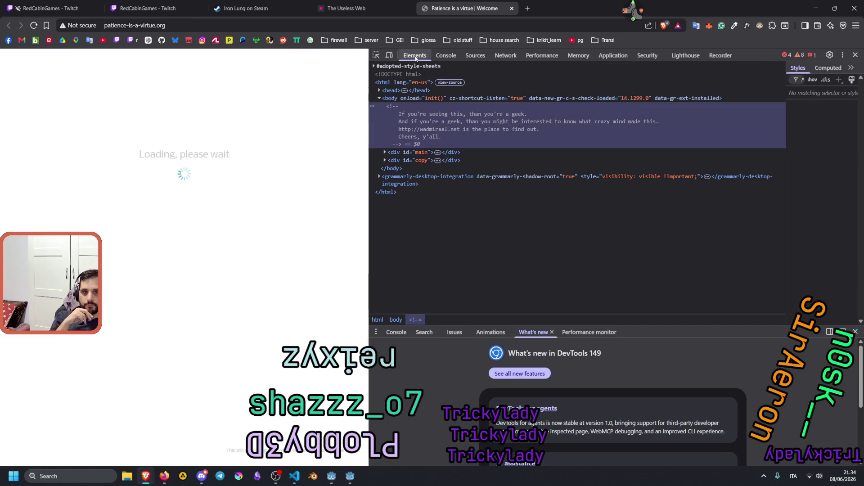
click(384, 152)
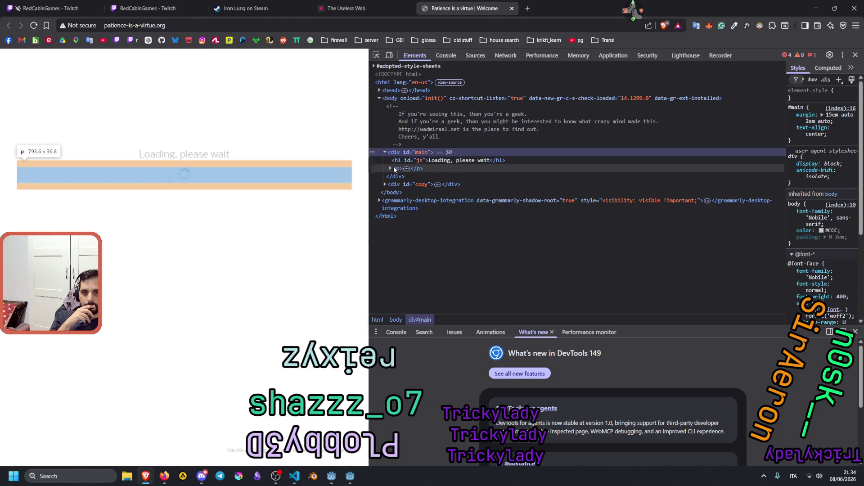
click(390, 168)
mouse_move(437, 178)
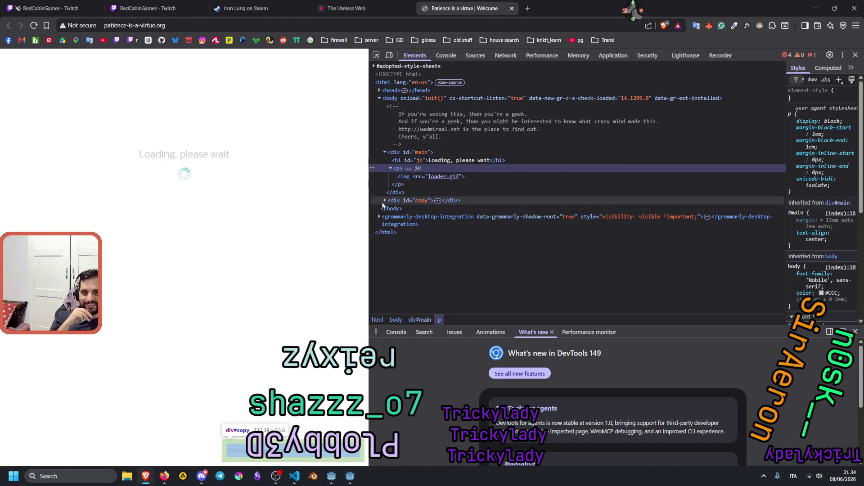
click(396, 200)
key(Right)
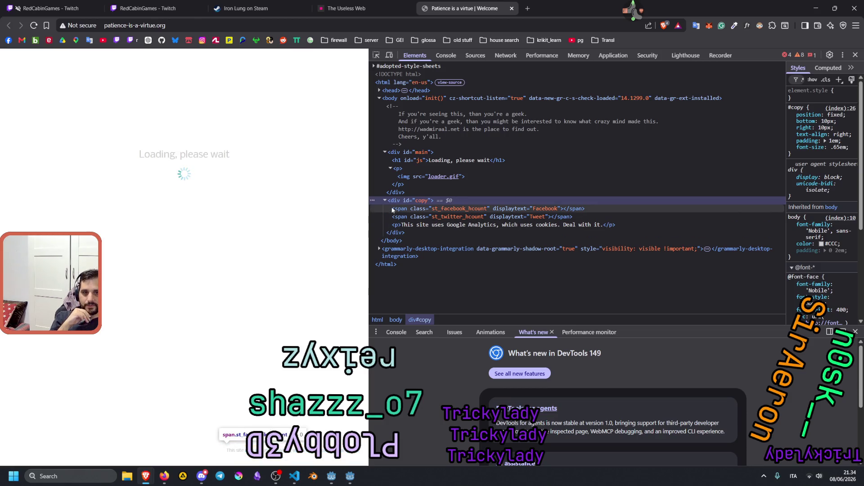
Close DevTools and the Patience and Useless Web tabs, returning to the RedCabinGames Twitch stream.
mouse_move(294, 477)
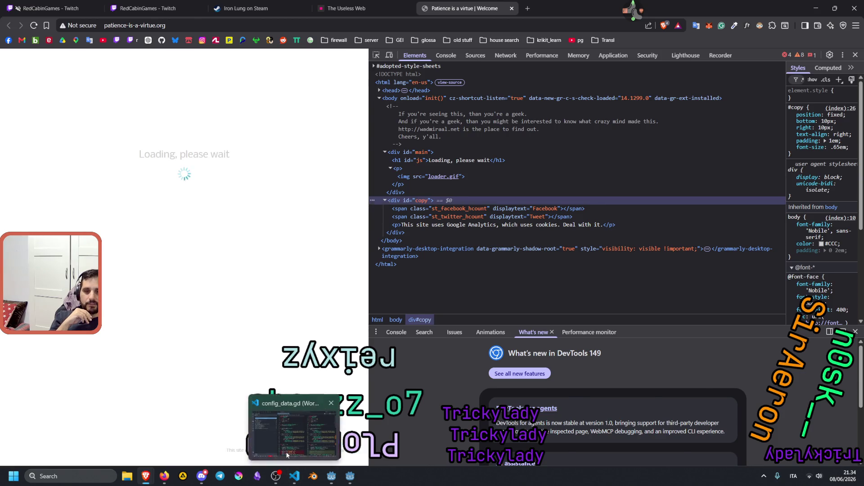
click(287, 455)
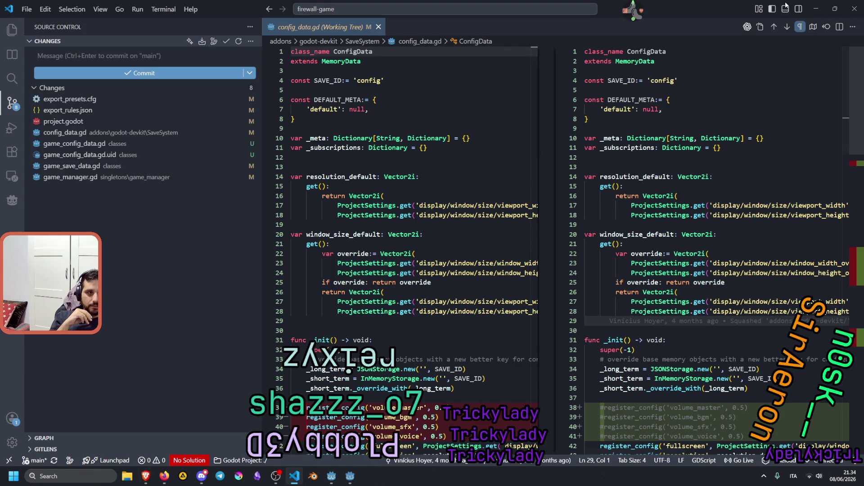
mouse_move(146, 480)
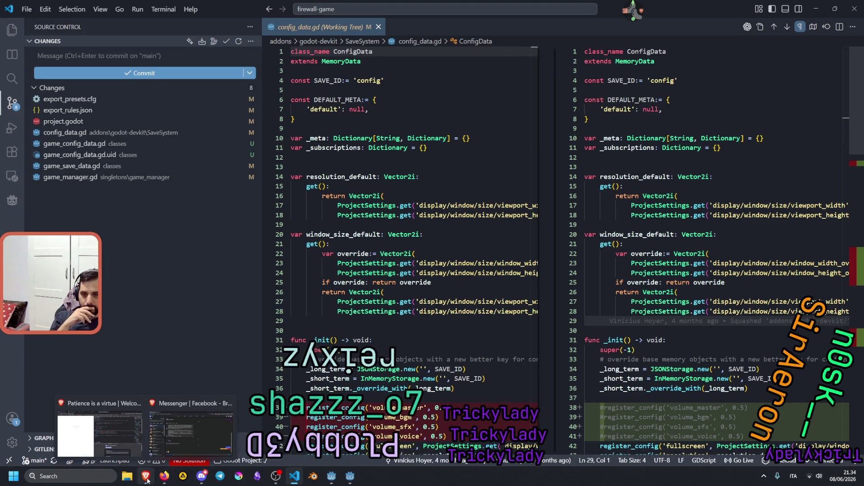
click(99, 433)
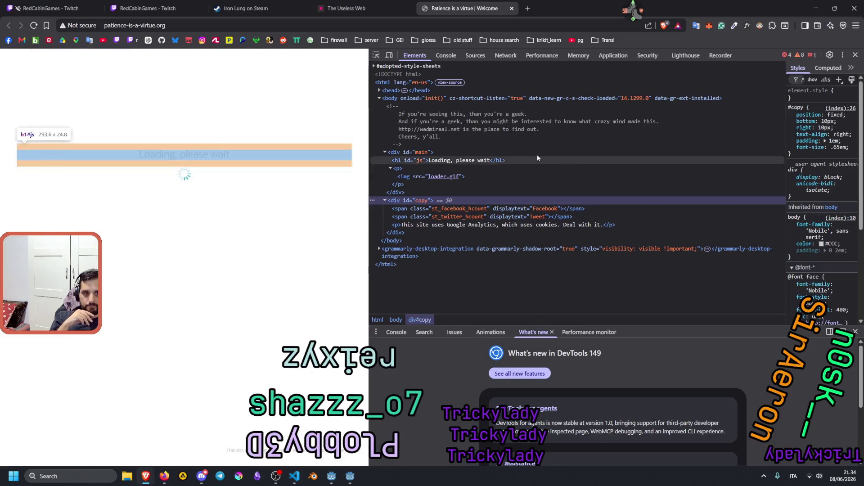
key(F12)
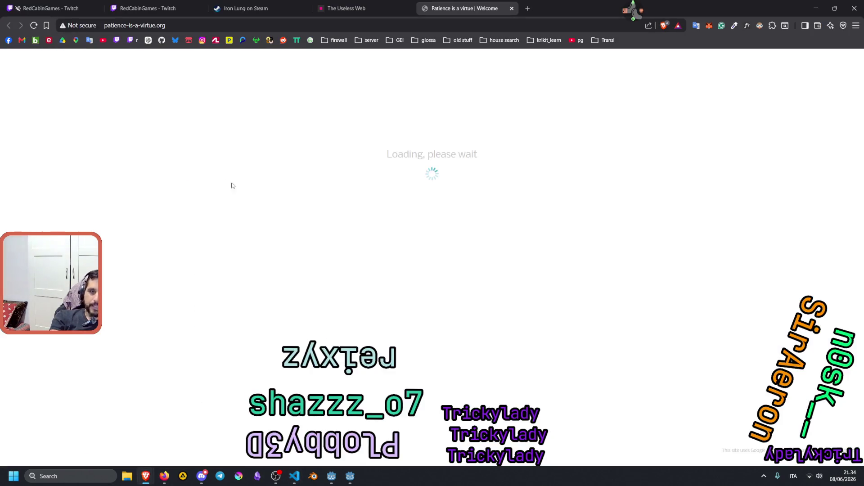
key(ctrl+w)
key(ctrl+w)
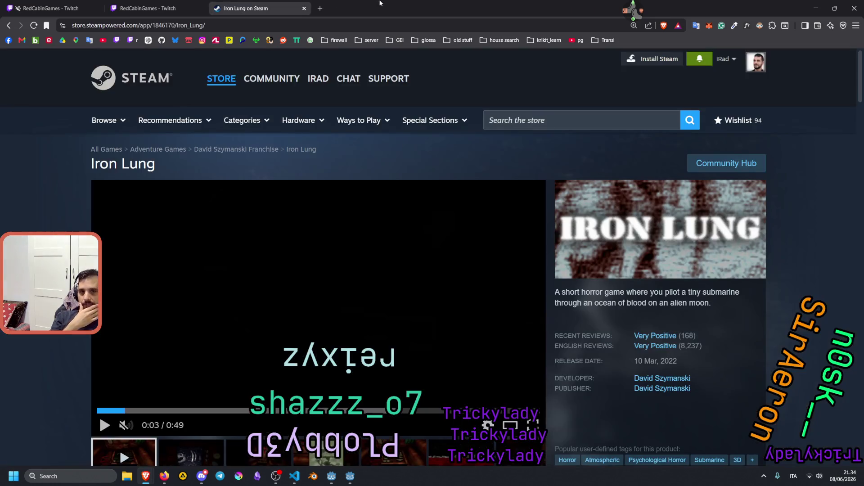
click(50, 8)
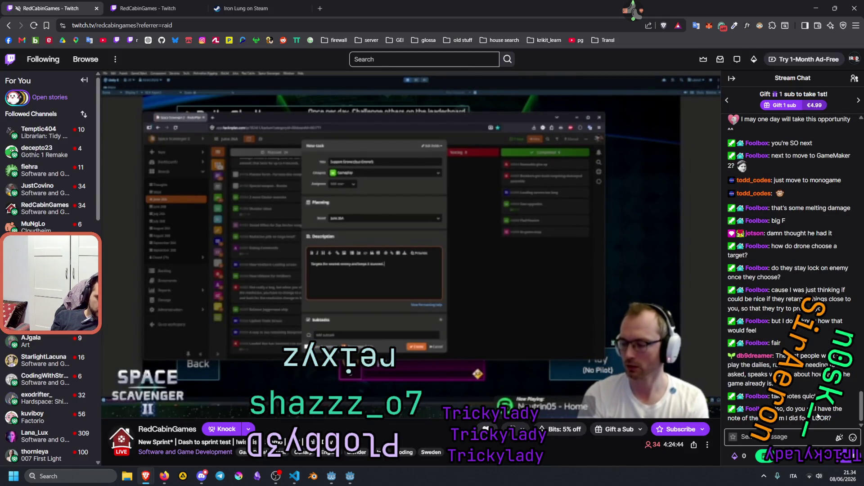
Leave the raided stream for another streamer's offline Twitch channel page.
click(253, 339)
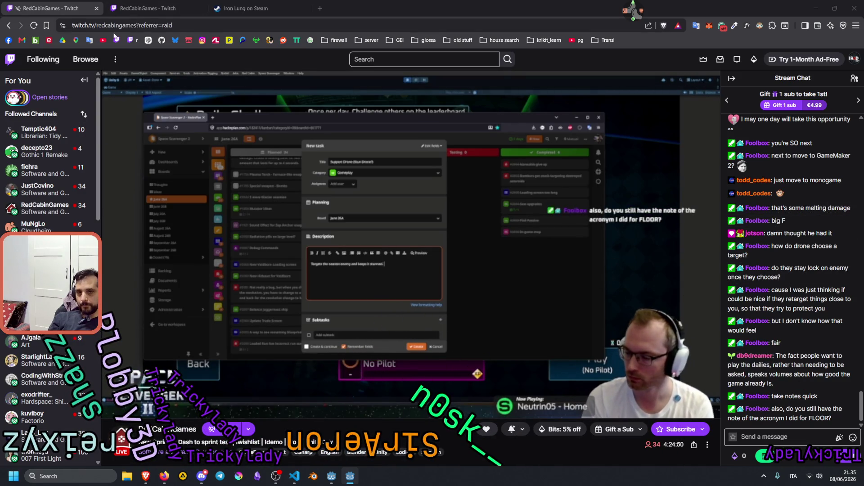
key(alt+Left)
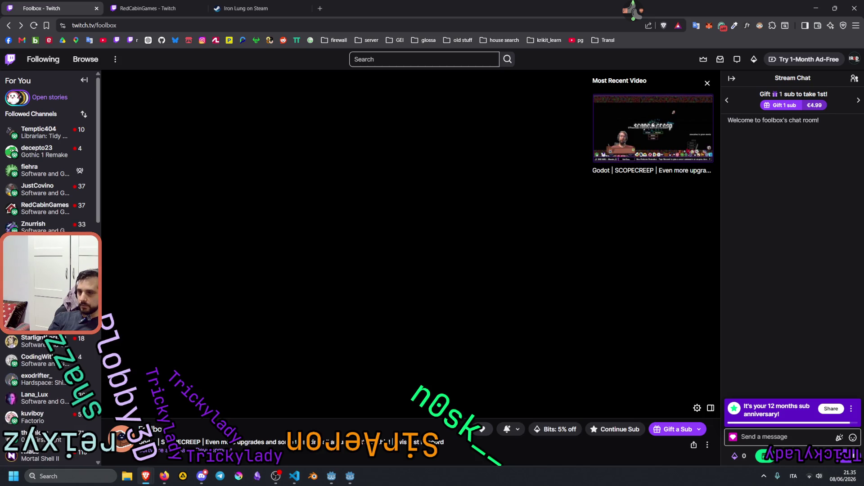
click(164, 476)
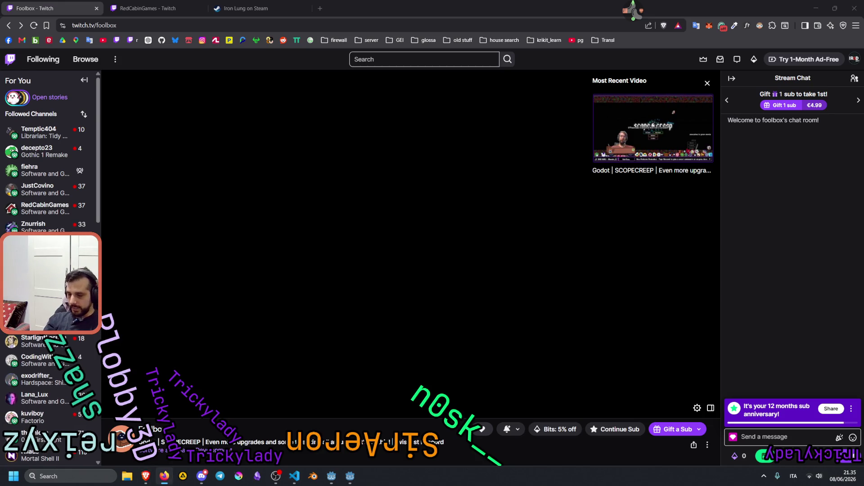